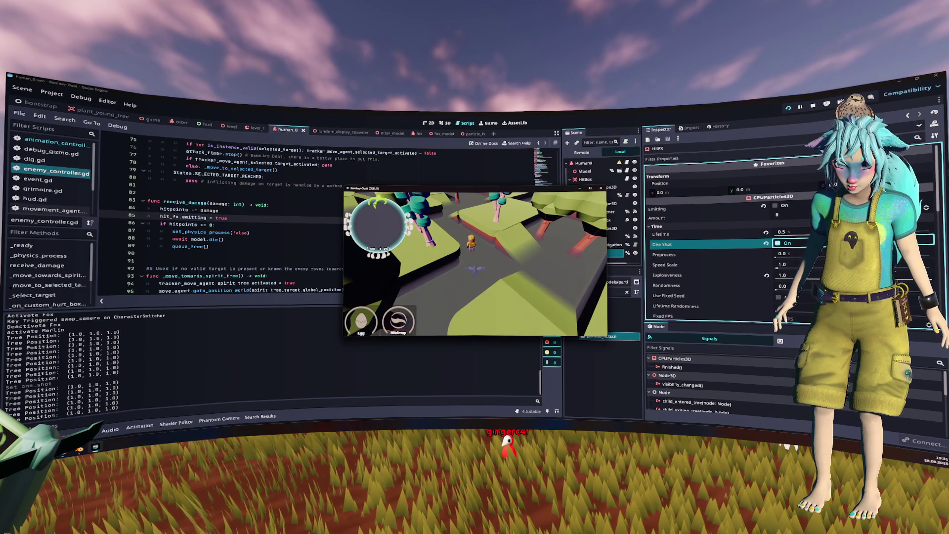
# Stop the game and revert line 85 back to hit_fx.emitting.
pyautogui.press('F8')
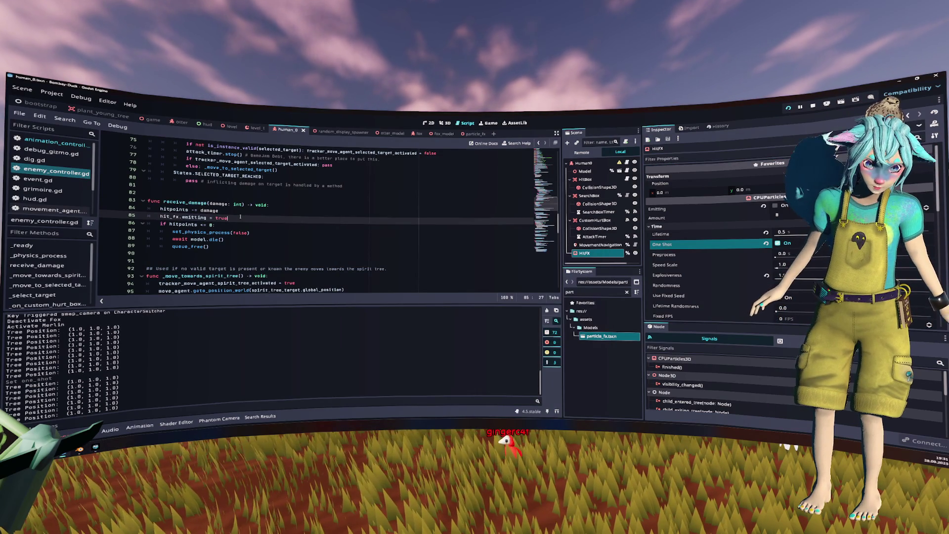
pyautogui.write('play')
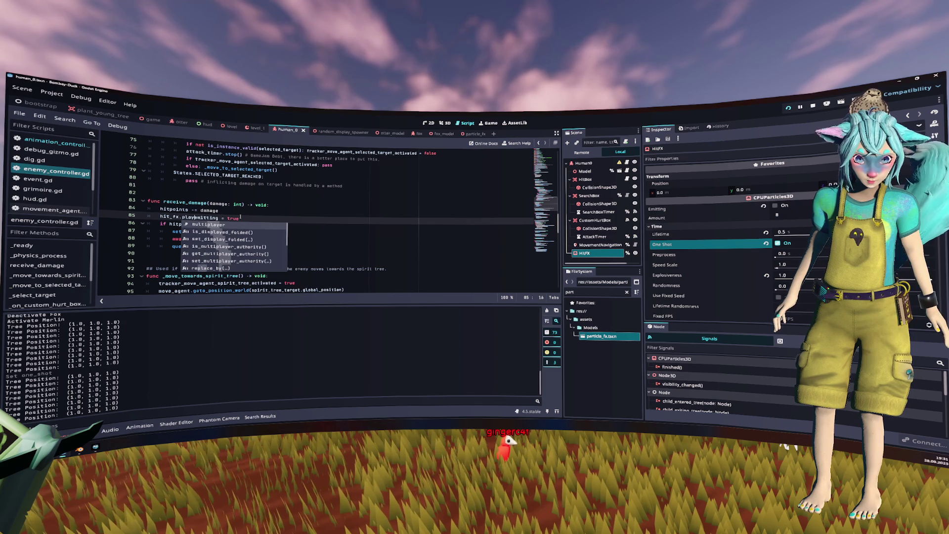
pyautogui.press('BackSpace')
pyautogui.press('BackSpace')
pyautogui.press('BackSpace')
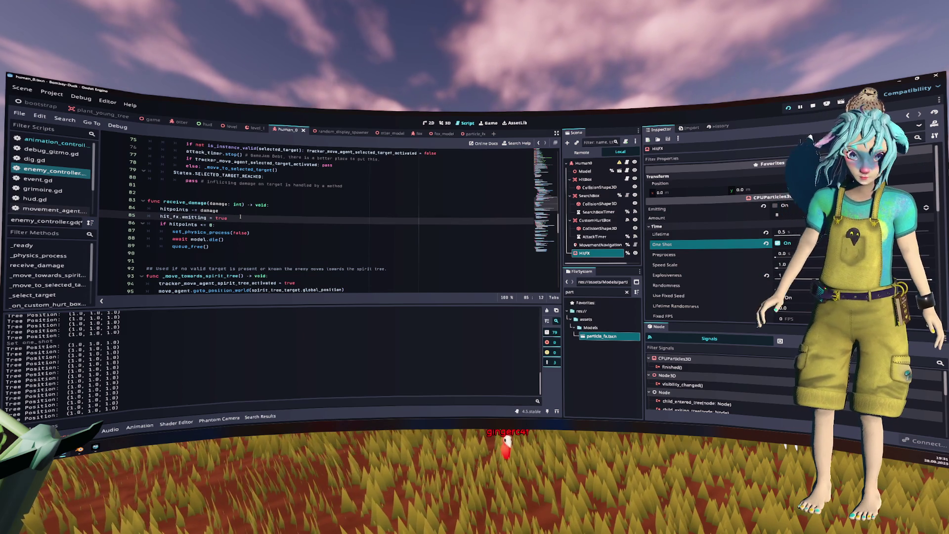
pyautogui.click(241, 217)
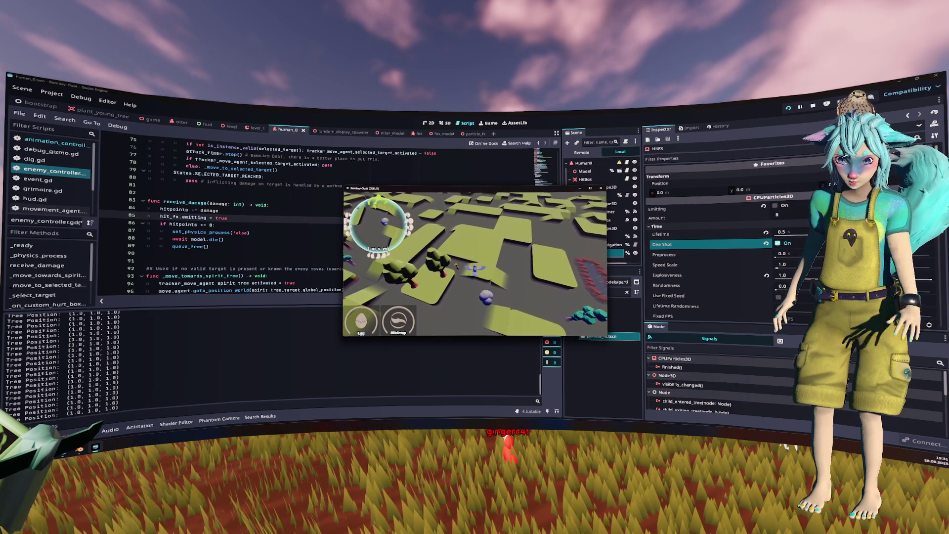
# Relaunch the game with F5 and start playing from its main menu.
pyautogui.press('F8')
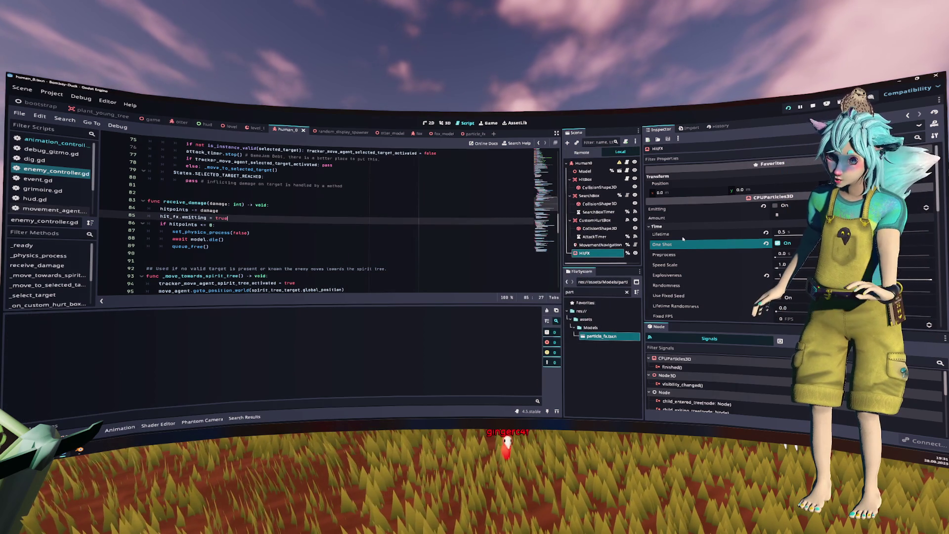
pyautogui.press('F5')
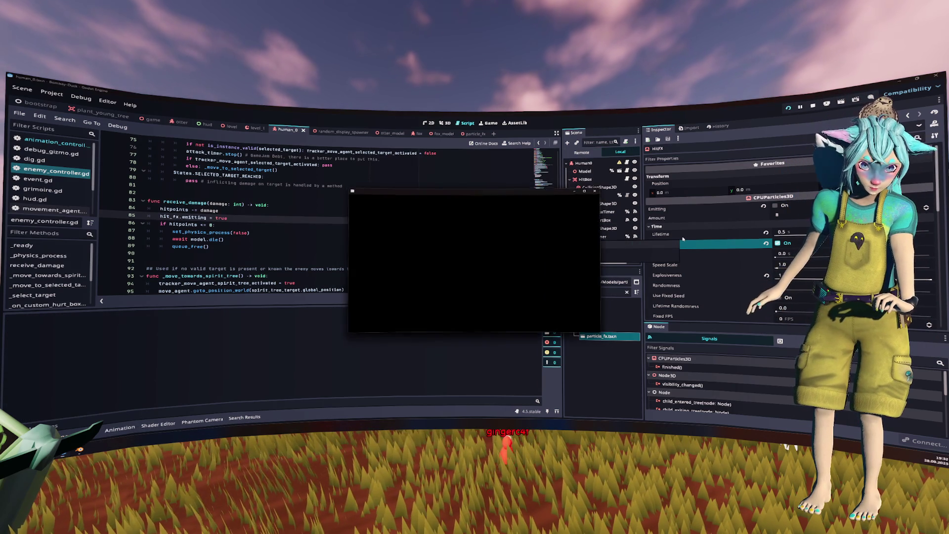
pyautogui.press('Return')
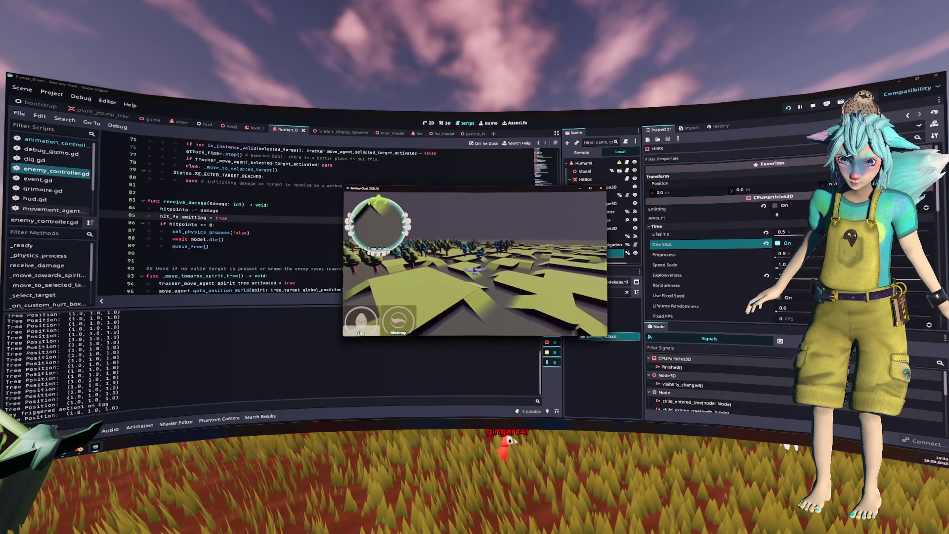
# Drop seven eggs with the bird while flying over the level, then stop the game.
pyautogui.press('1')
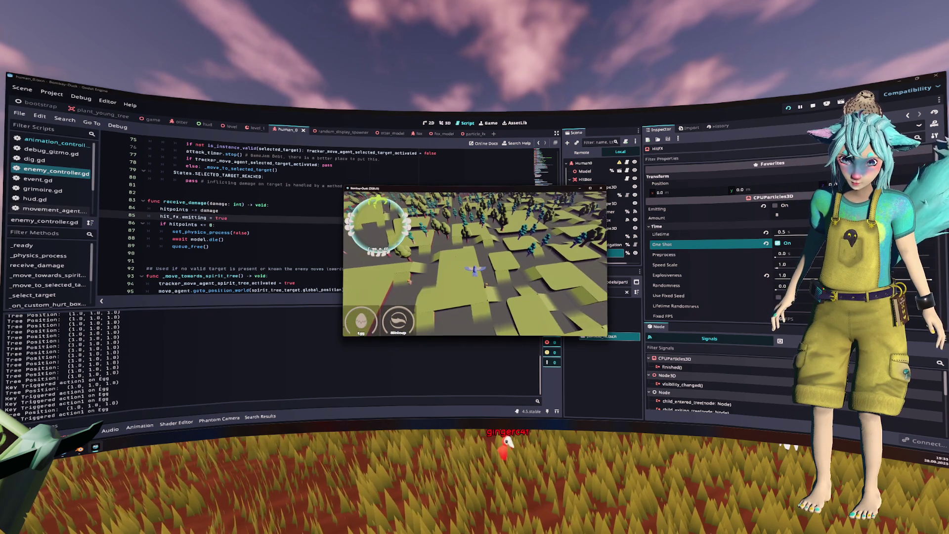
pyautogui.press('1')
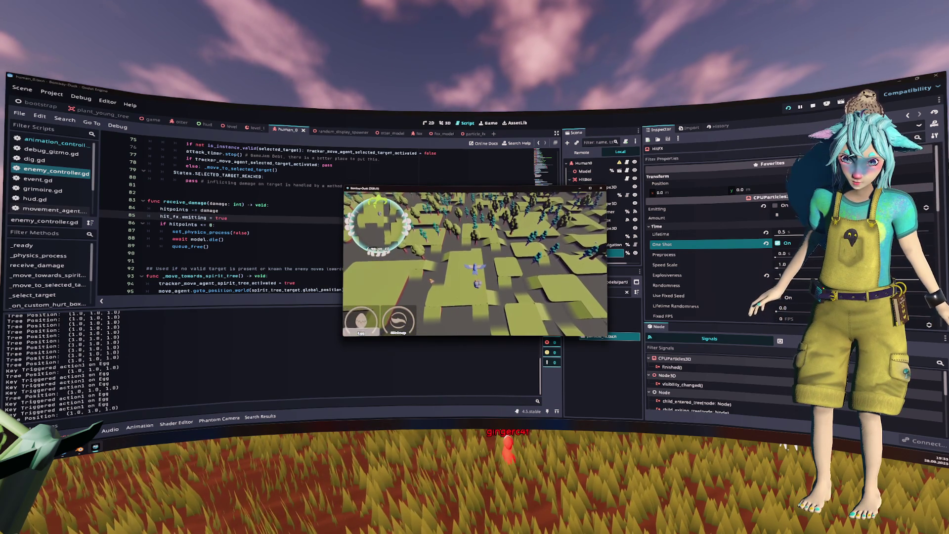
pyautogui.press('1')
pyautogui.press('1')
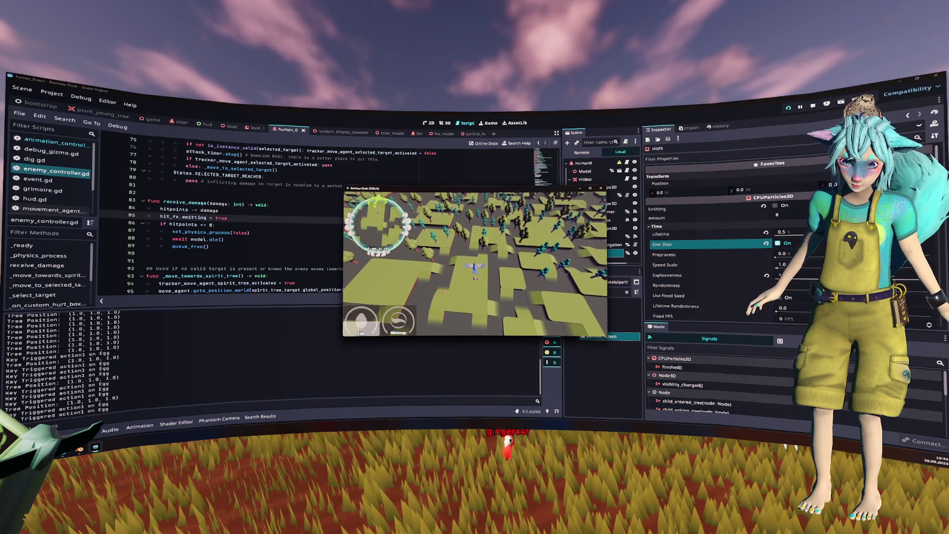
pyautogui.press('1')
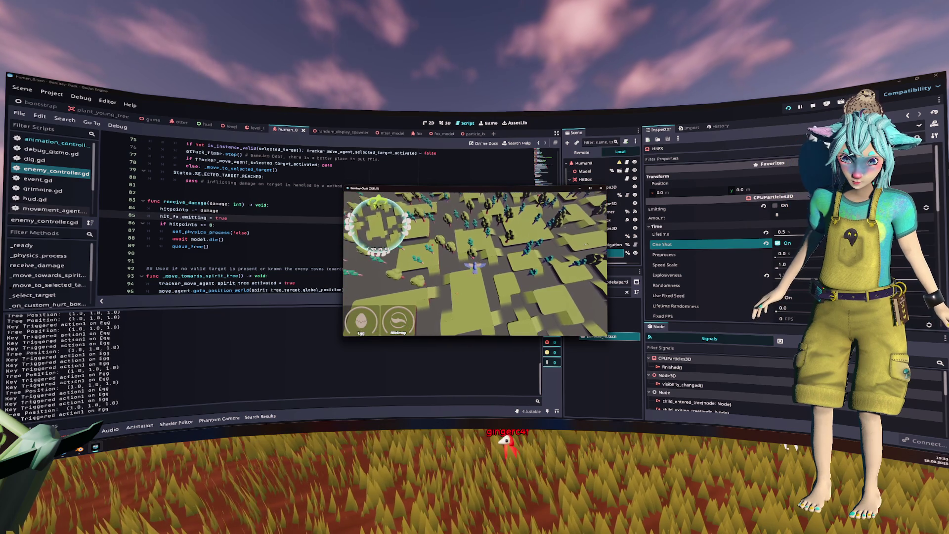
pyautogui.press('1')
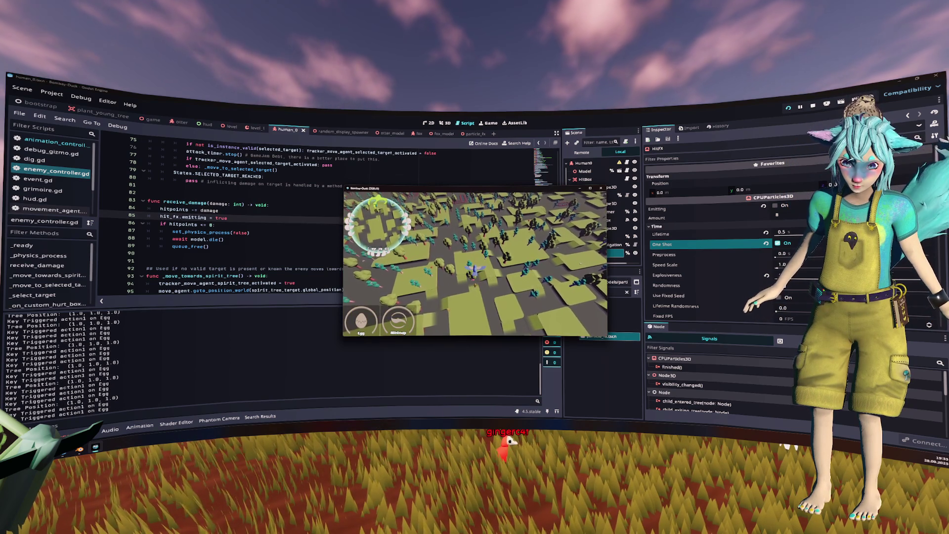
pyautogui.press('1')
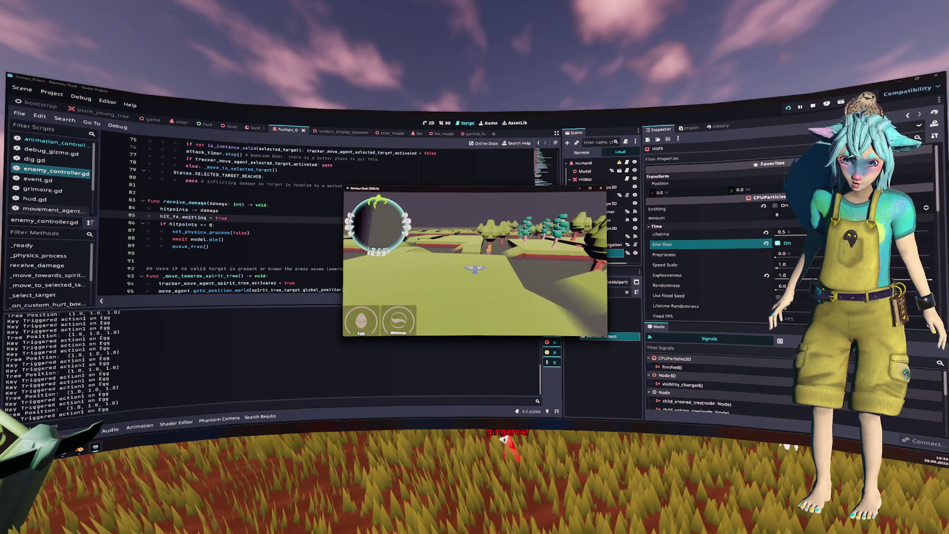
pyautogui.press('1')
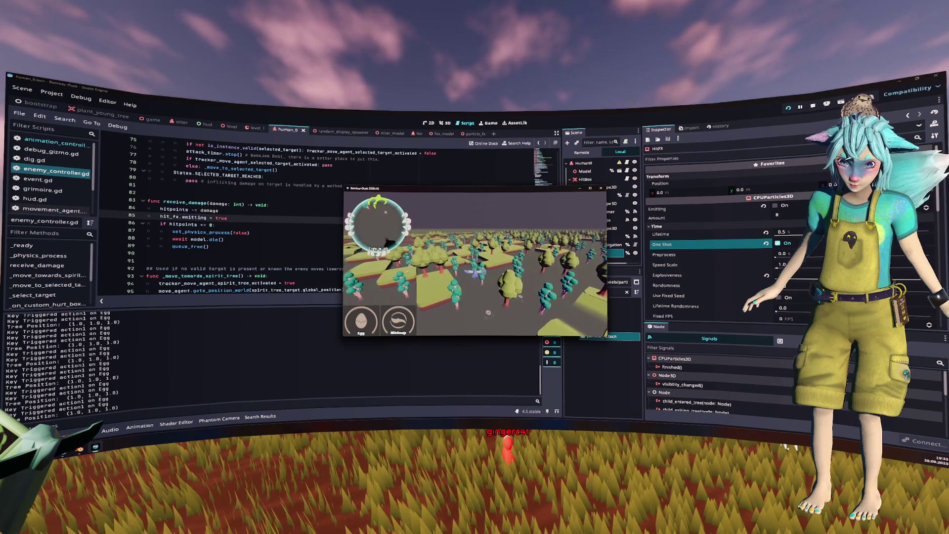
pyautogui.press('F8')
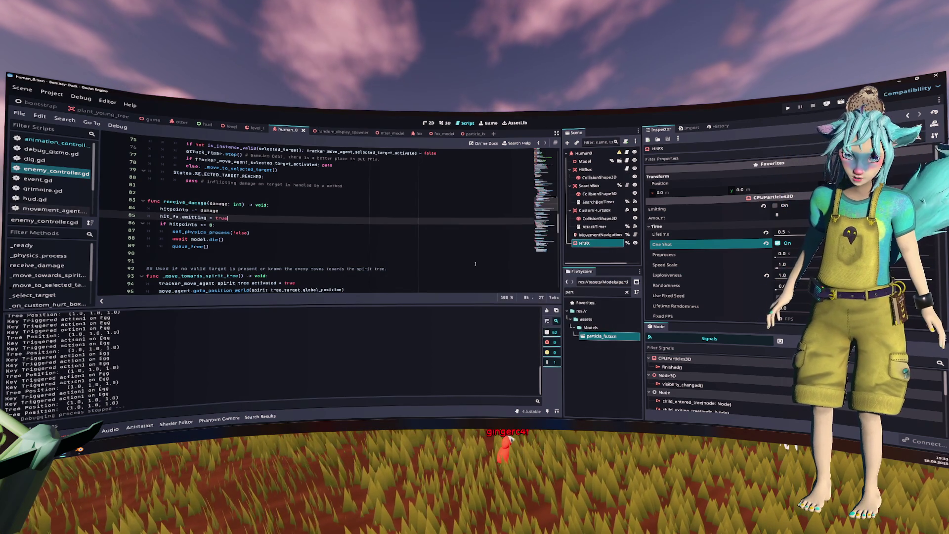
# From line 90 of the script, run the project to reach the Guardian of the Forest menu.
pyautogui.click(402, 254)
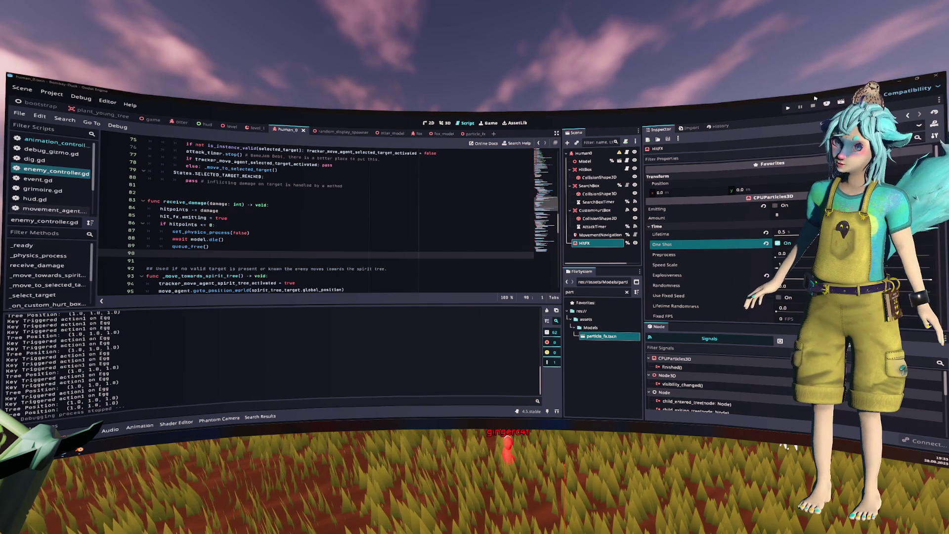
pyautogui.click(788, 108)
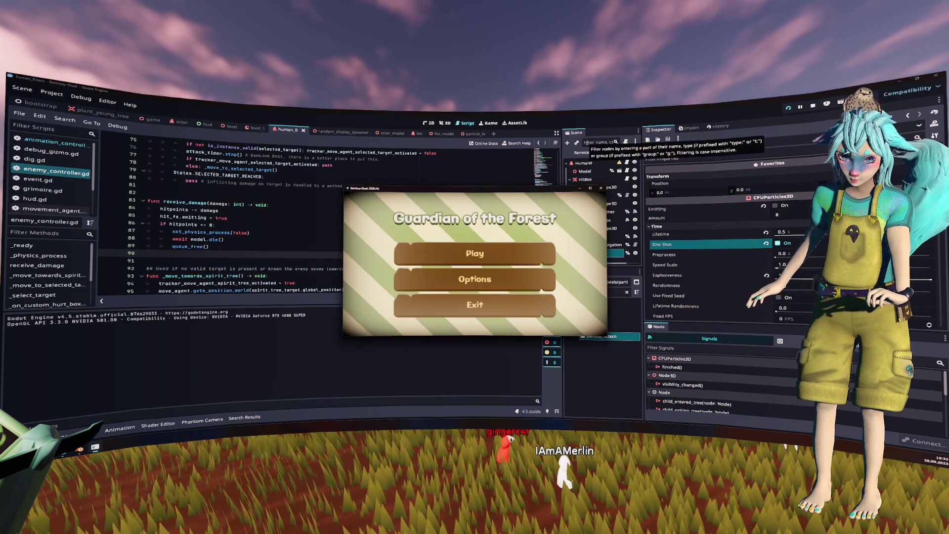
# Start play, walk the fox toward the treeline, then swap control to the bird.
pyautogui.click(475, 250)
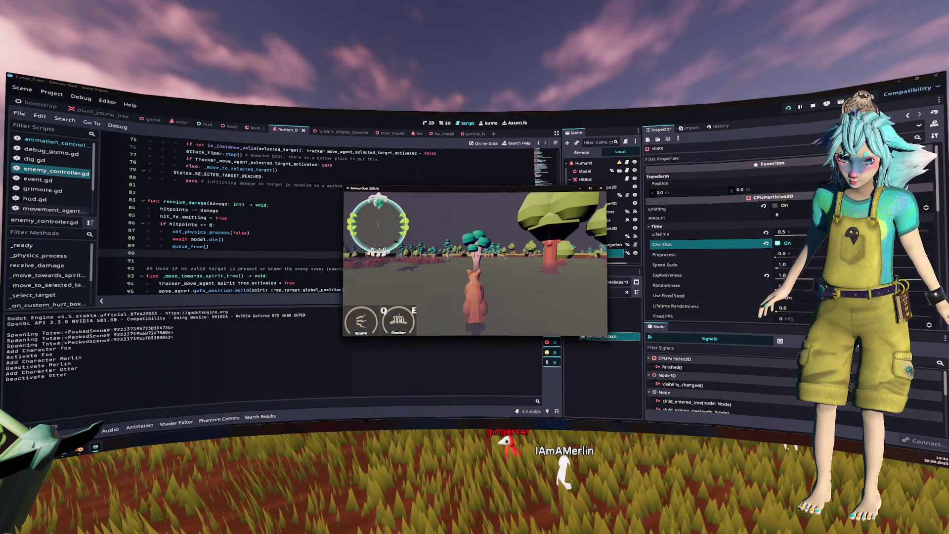
pyautogui.press('a')
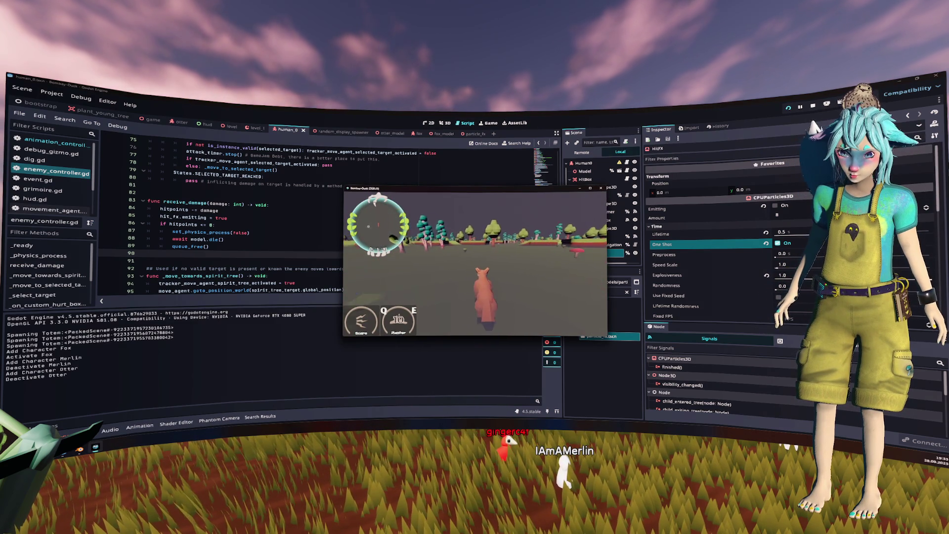
pyautogui.press('Tab')
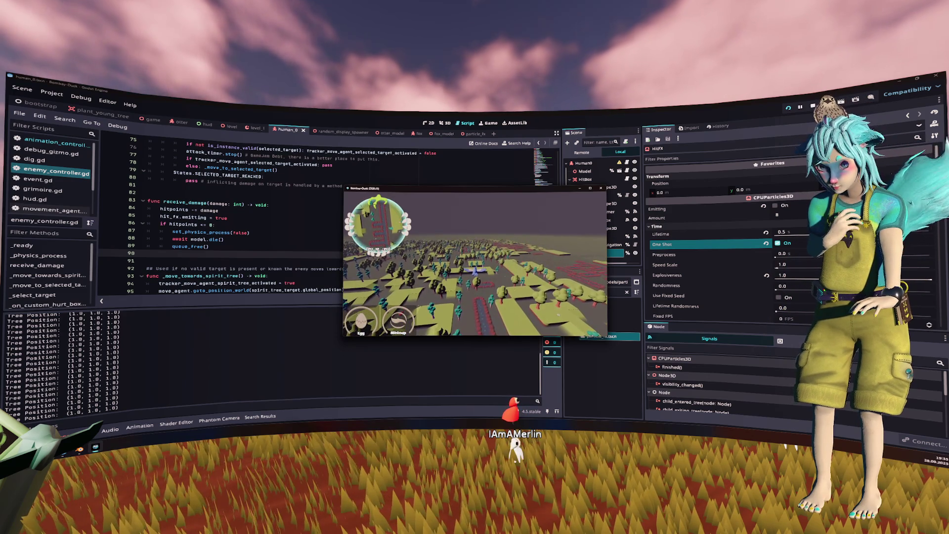
# Stop the game, scroll down the script, and switch over to JetBrains Rider.
pyautogui.press('F8')
pyautogui.scroll(-14, 340, 239)
pyautogui.scroll(-7, 340, 238)
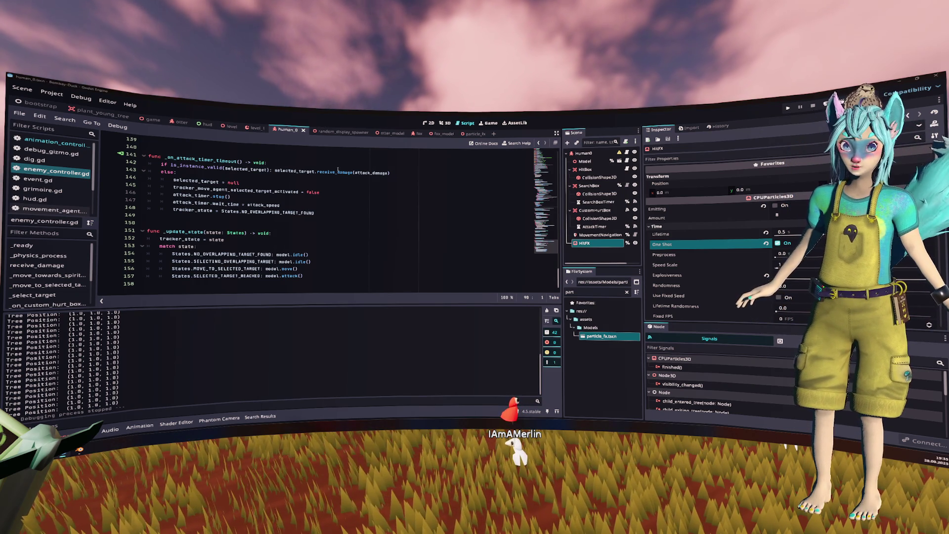
pyautogui.hotkey('alt', 'Tab')
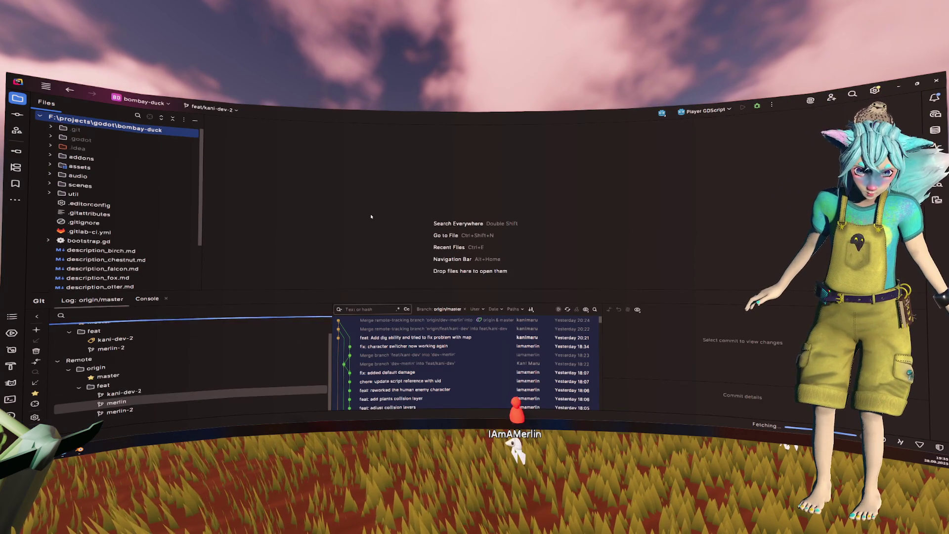
# Include all changed and unversioned files in the commit, excluding the level folder.
pyautogui.hotkey('alt', '0')
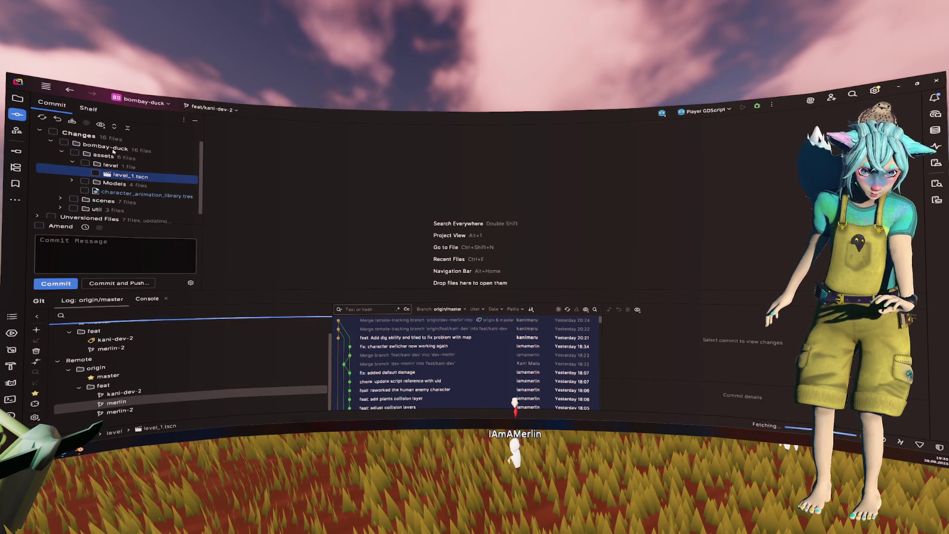
pyautogui.scroll(-1, 118, 156)
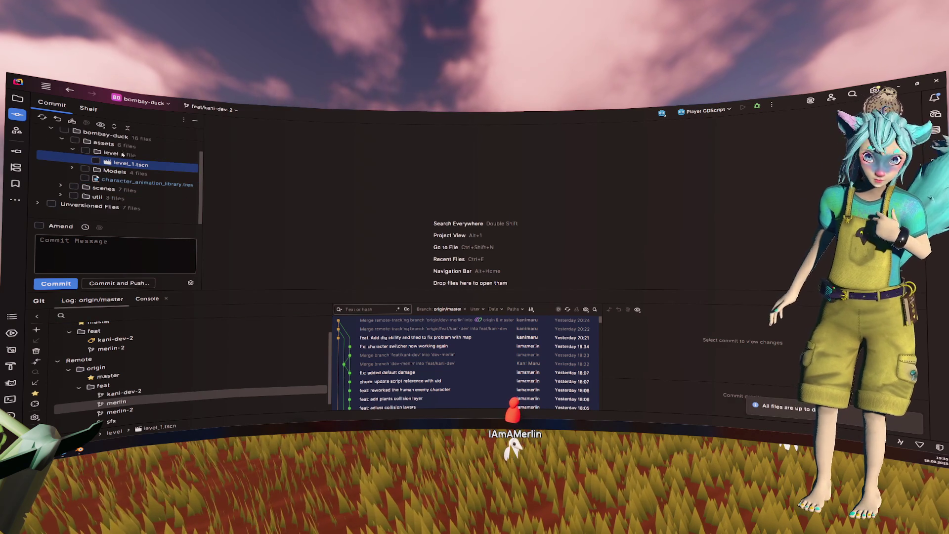
pyautogui.click(76, 169)
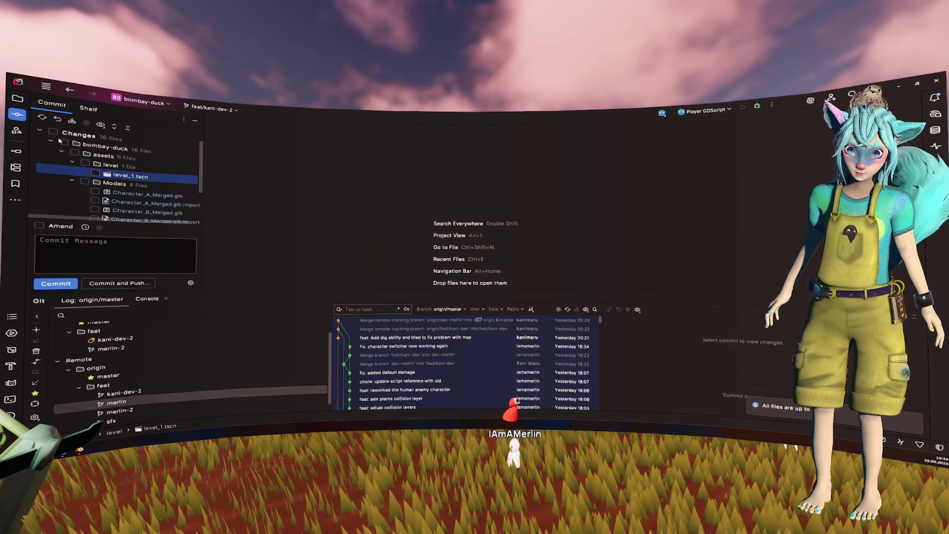
pyautogui.click(53, 132)
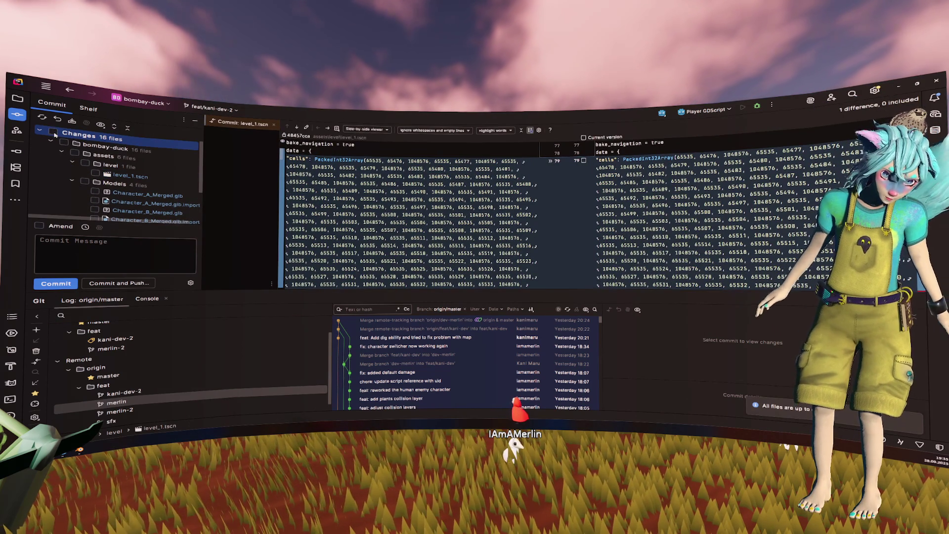
pyautogui.click(85, 164)
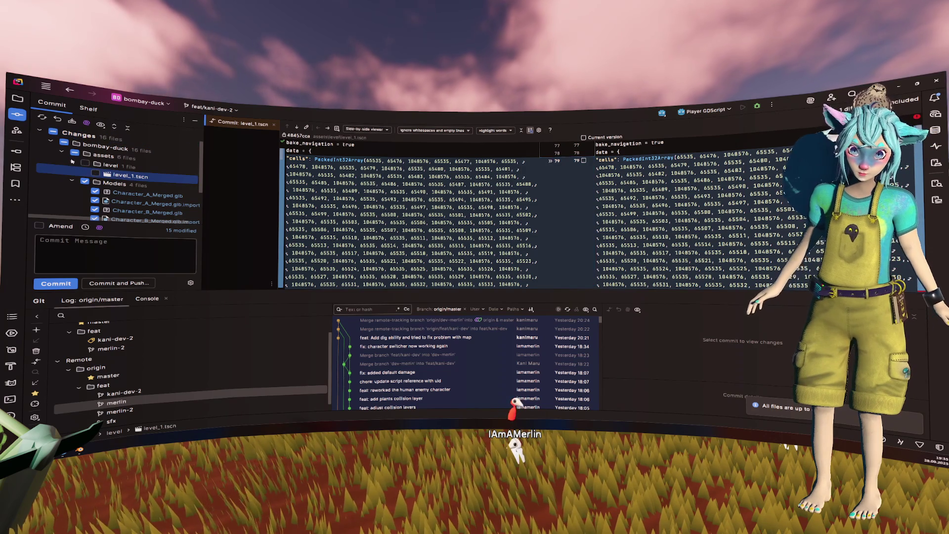
pyautogui.click(73, 163)
pyautogui.scroll(-3, 72, 164)
pyautogui.click(51, 198)
pyautogui.click(37, 197)
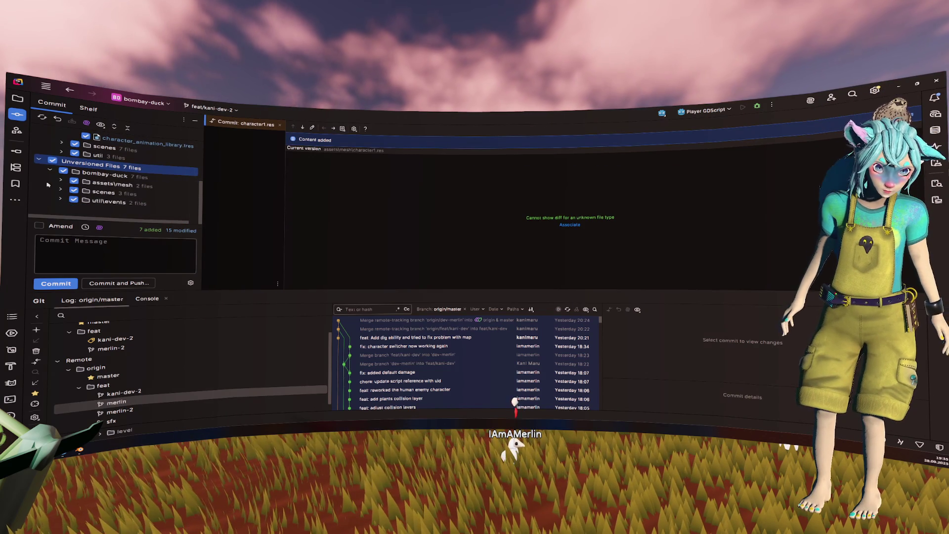
# Expand the assets\mesh, scenes, util, events and characters folders to reveal their files.
pyautogui.click(60, 180)
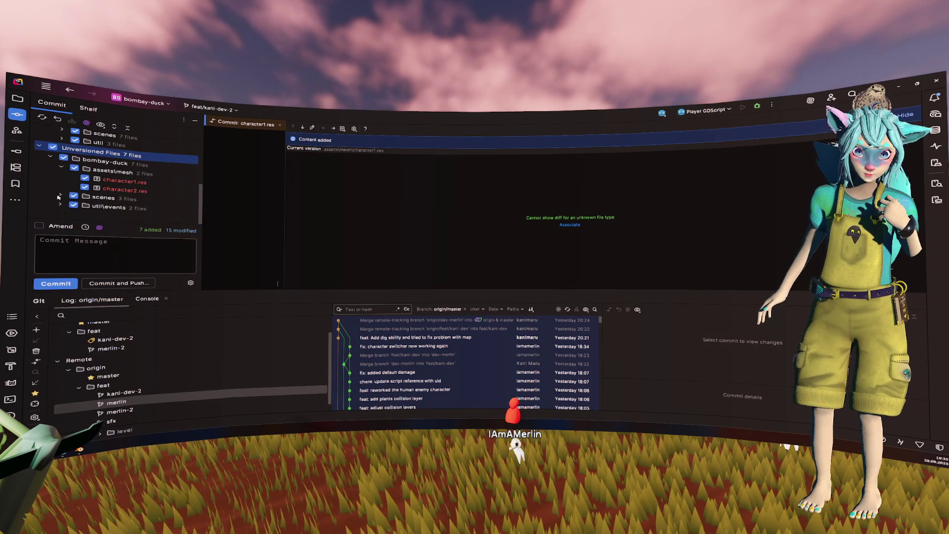
pyautogui.click(59, 196)
pyautogui.click(57, 206)
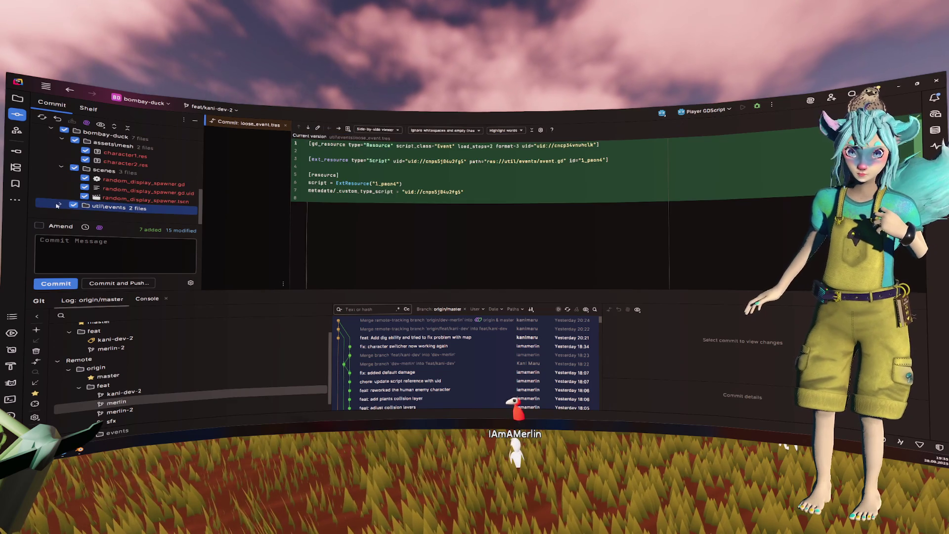
pyautogui.scroll(5, 57, 205)
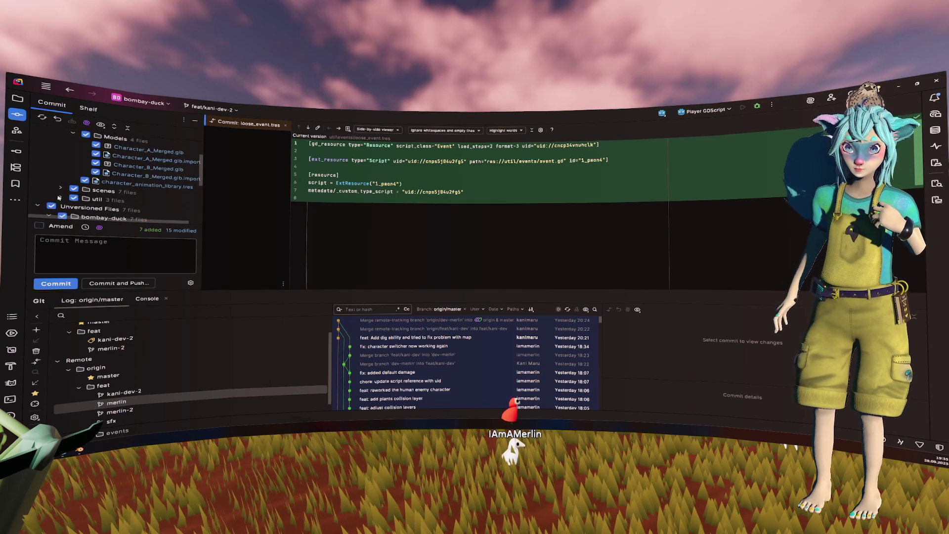
pyautogui.click(59, 198)
pyautogui.click(72, 192)
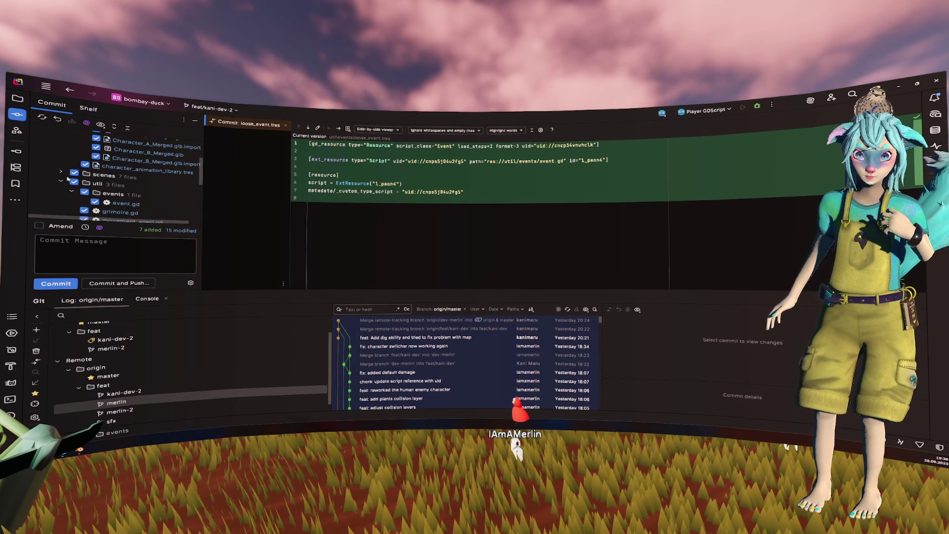
pyautogui.click(62, 170)
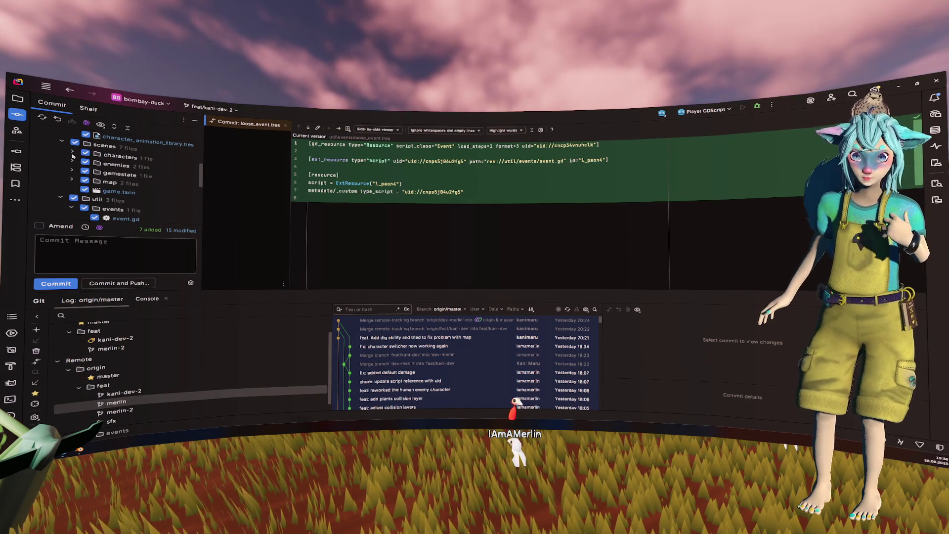
pyautogui.click(72, 157)
# Expand the enemies folder, preview winning_condition.gd, and show changes as a flat list.
pyautogui.click(119, 182)
pyautogui.click(73, 171)
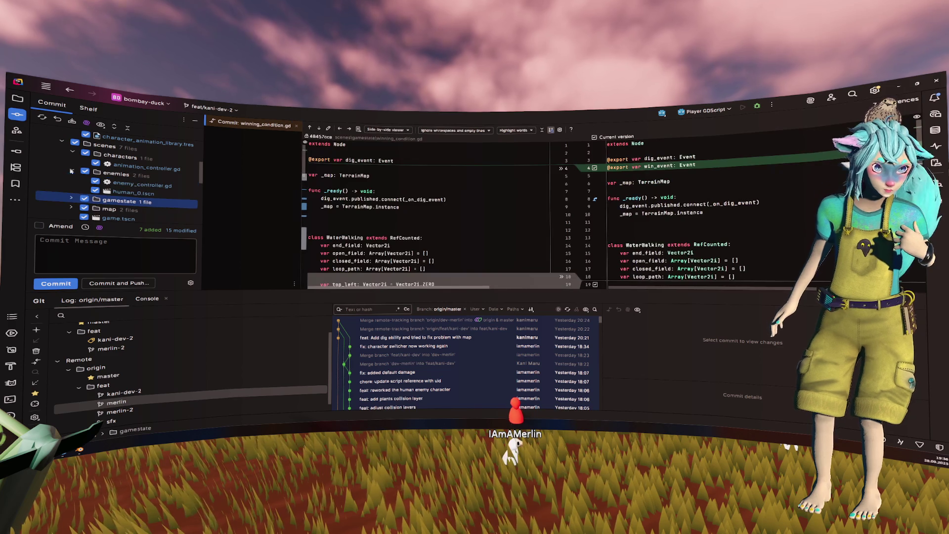
pyautogui.click(102, 128)
pyautogui.click(124, 148)
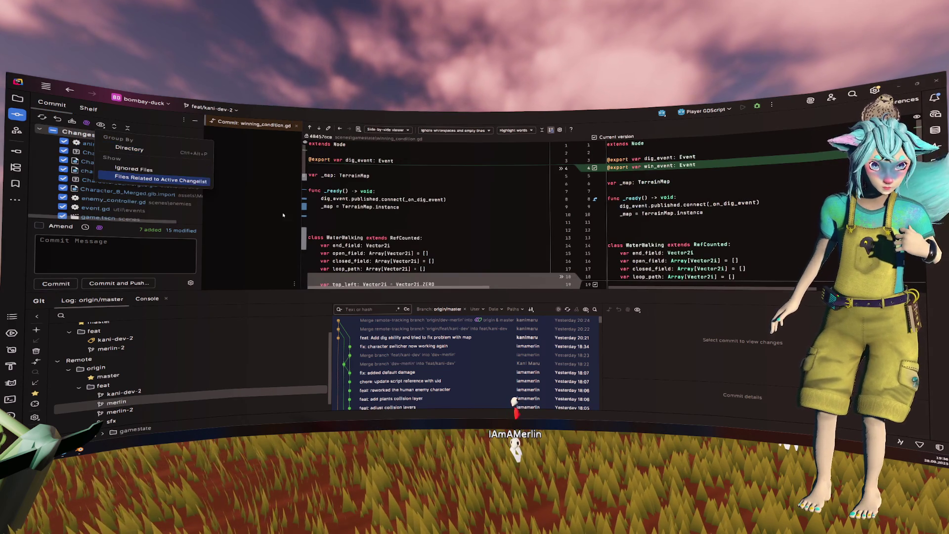
# Review the diffs of animation_controller.gd, event.gd, enemy_controller.gd, game.tscn and grimoire.gd.
pyautogui.click(136, 153)
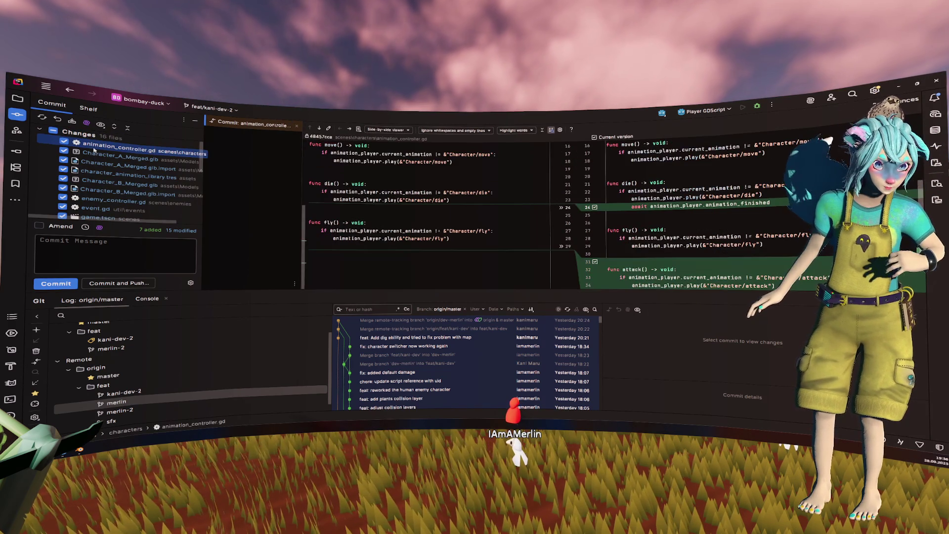
pyautogui.scroll(-3, 90, 153)
pyautogui.click(95, 155)
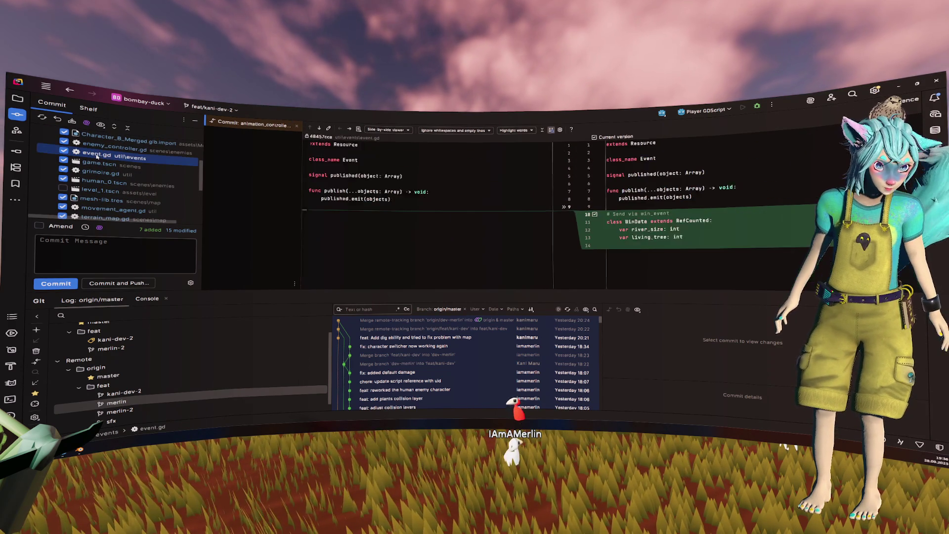
pyautogui.click(102, 147)
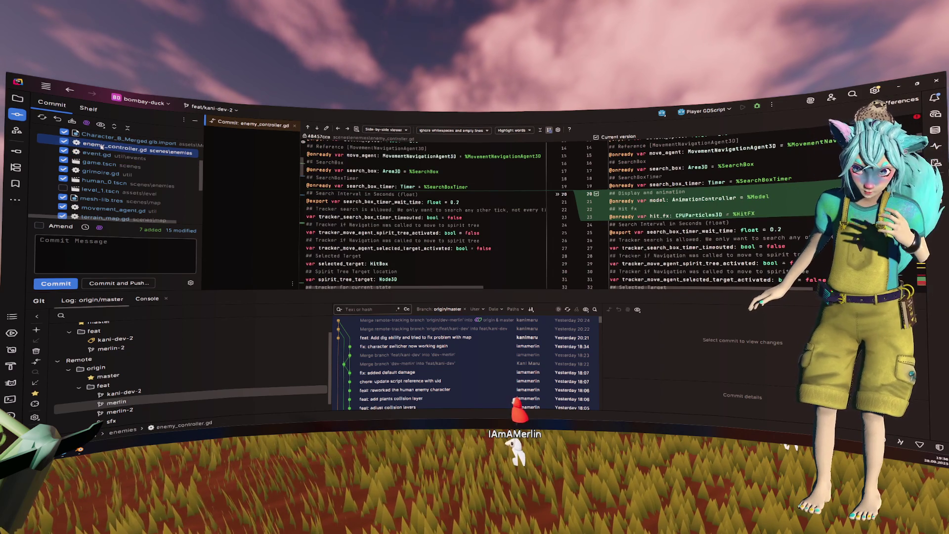
pyautogui.click(101, 164)
pyautogui.click(102, 173)
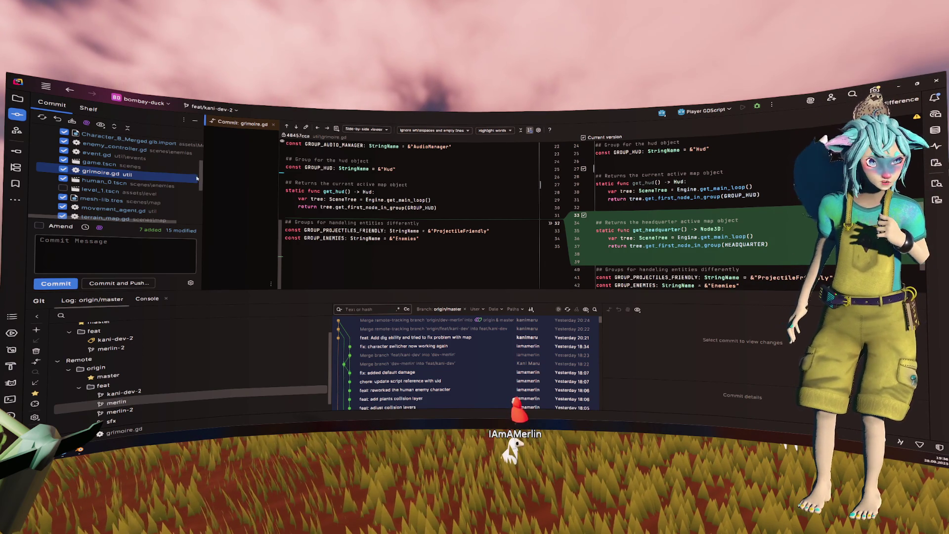
# Inspect the mesh-lib.tres diff and begin the commit message.
pyautogui.scroll(-2, 148, 178)
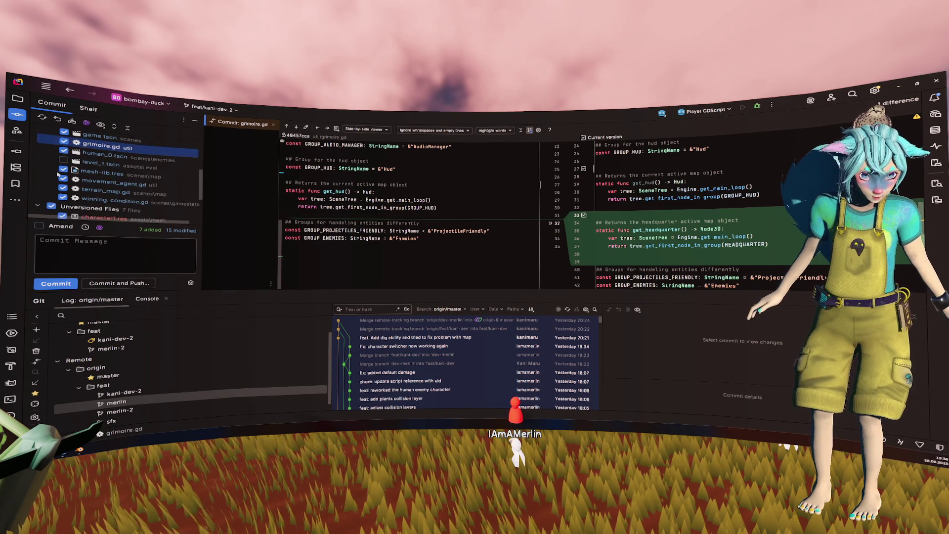
pyautogui.click(101, 172)
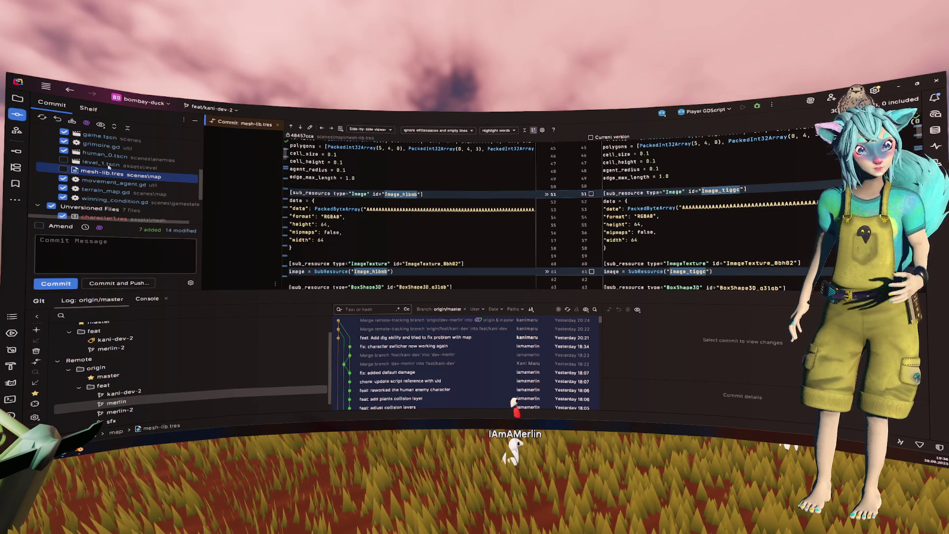
pyautogui.scroll(-3, 109, 167)
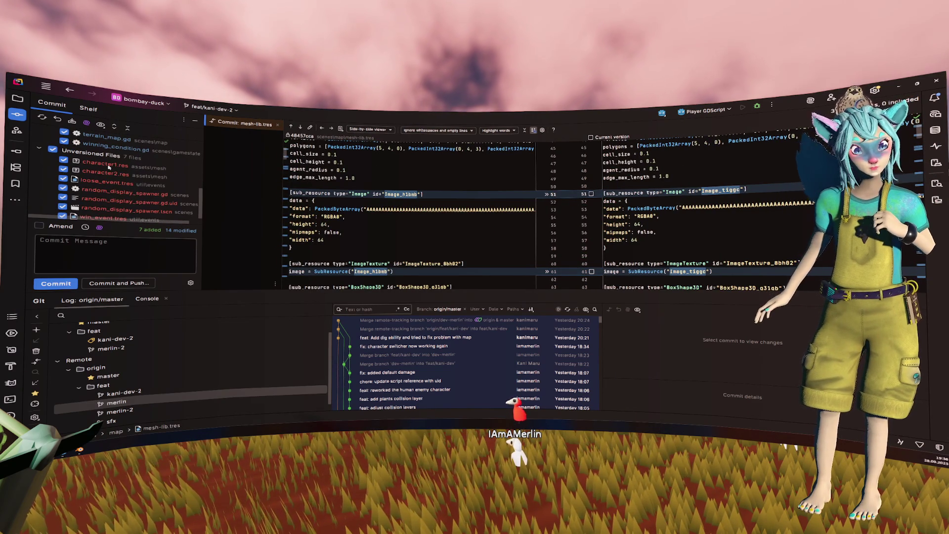
pyautogui.scroll(-1, 109, 167)
pyautogui.scroll(4, 109, 167)
pyautogui.click(130, 244)
pyautogui.write('feat: added win co')
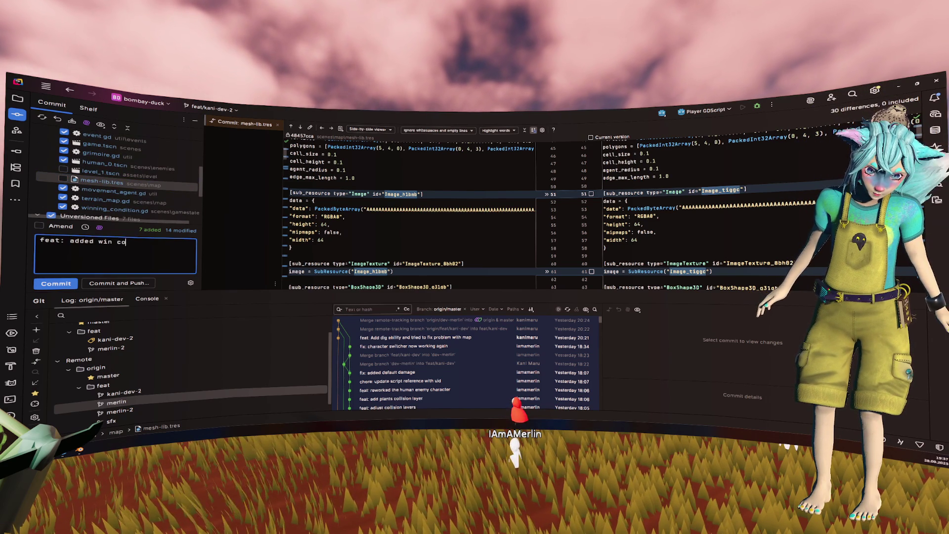
# Complete the commit message 'feat: added win condition, added, better human animations'.
pyautogui.write('ndition')
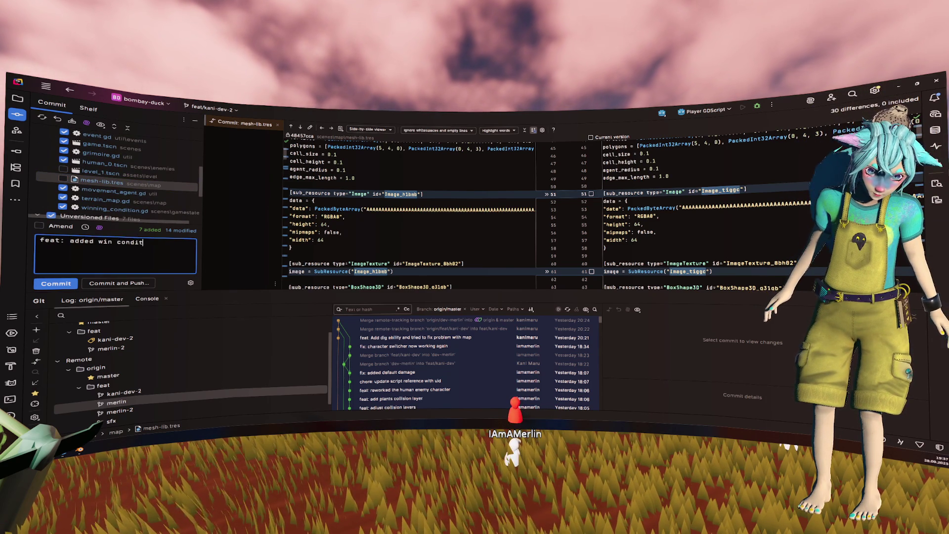
pyautogui.write(', added')
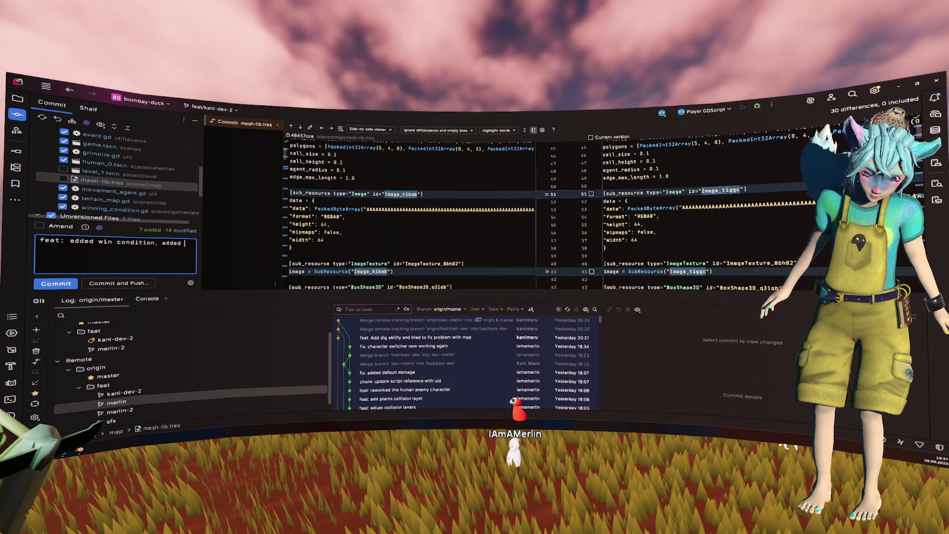
pyautogui.press('BackSpace')
pyautogui.write(', better human animation')
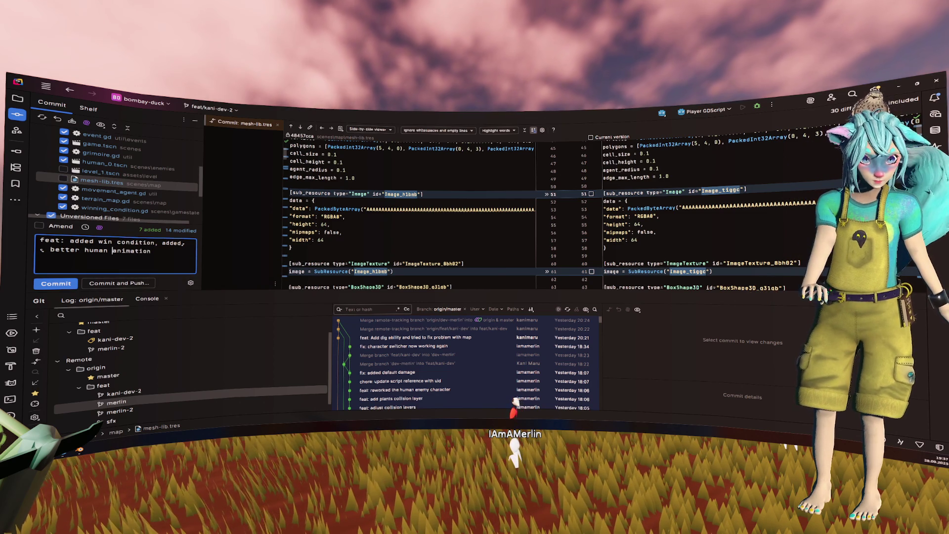
pyautogui.scroll(2, 87, 173)
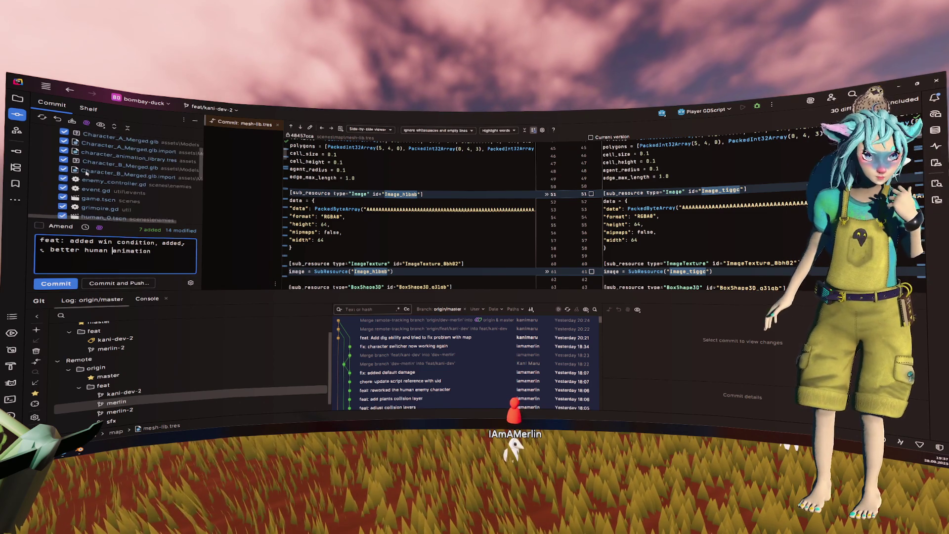
pyautogui.scroll(2, 86, 173)
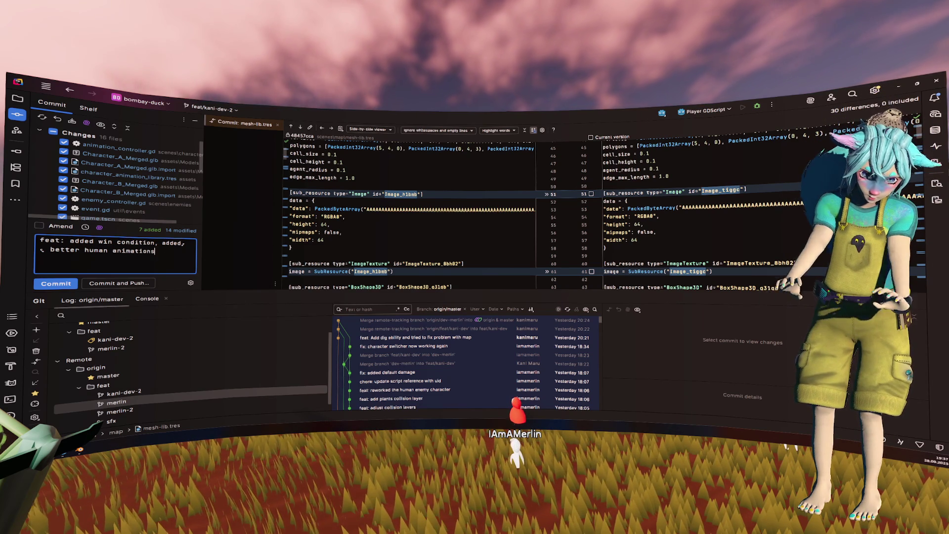
pyautogui.scroll(-10, 167, 202)
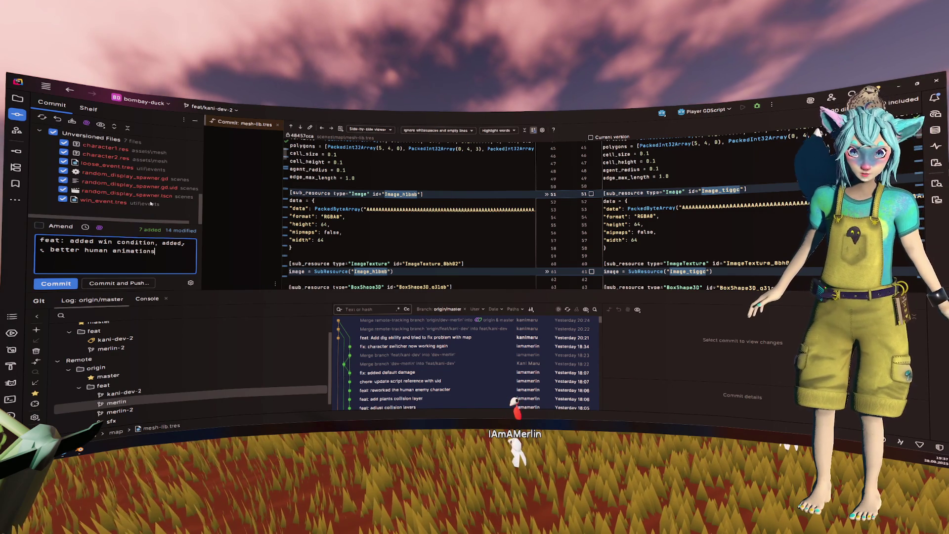
# Commit and push to feat/kani-dev-2, then bring up the origin/feat/merlin branch actions.
pyautogui.click(122, 284)
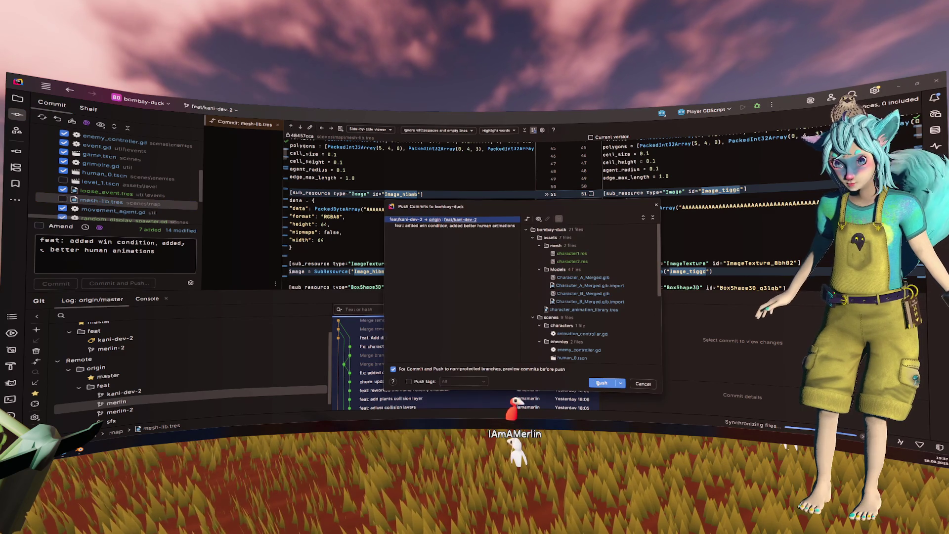
pyautogui.click(600, 384)
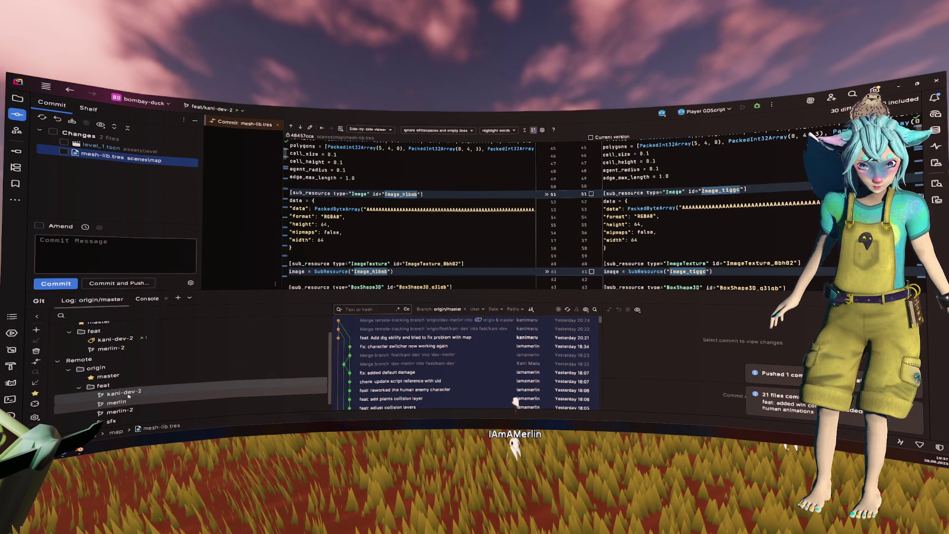
pyautogui.rightClick(114, 403)
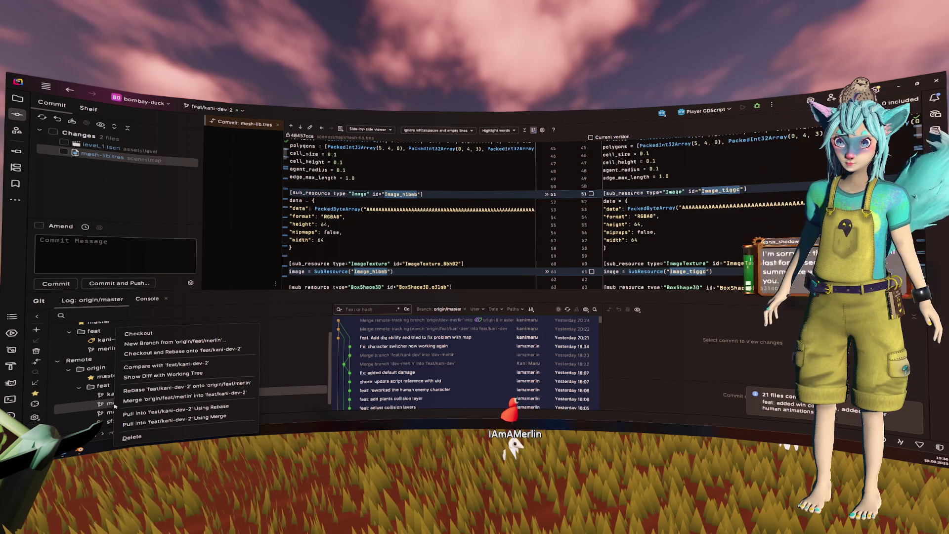
# Merge origin/feat/merlin into feat/kani-dev-2, opening the game.tscn conflict.
pyautogui.click(184, 397)
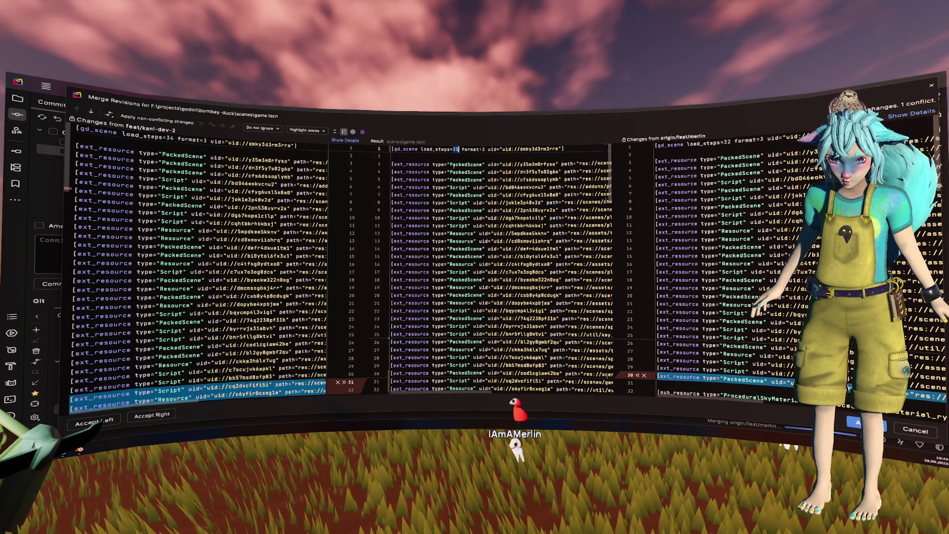
# Accept the merlin side of the game.tscn conflict and apply the resolution.
pyautogui.scroll(-7, 378, 217)
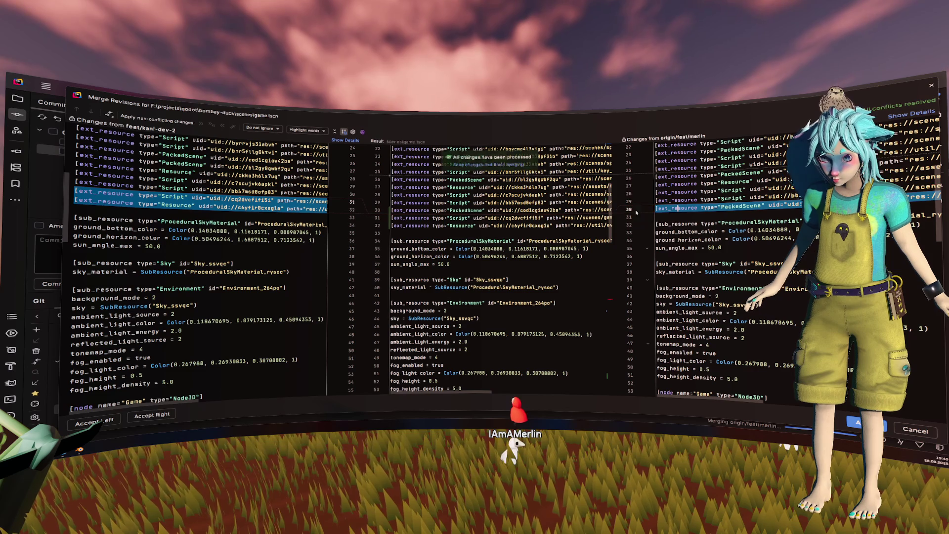
pyautogui.click(642, 209)
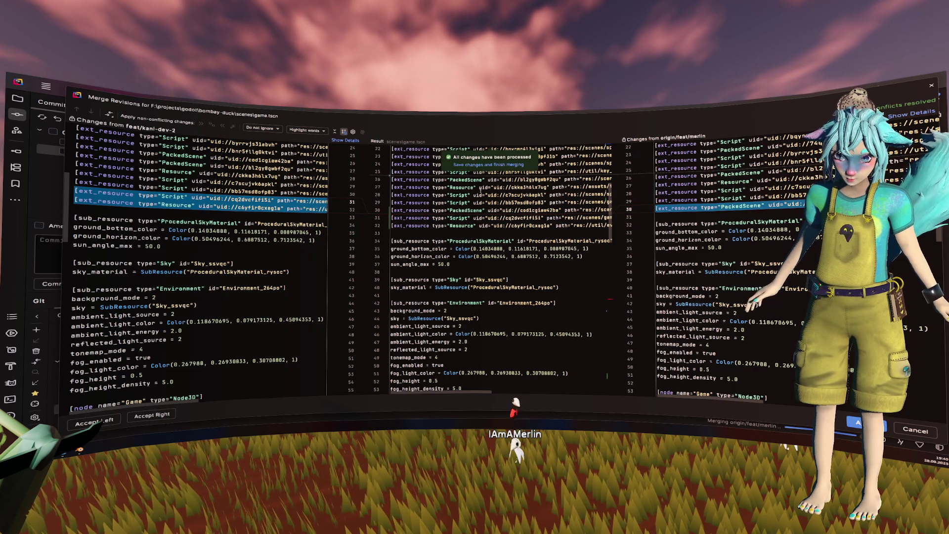
pyautogui.click(488, 165)
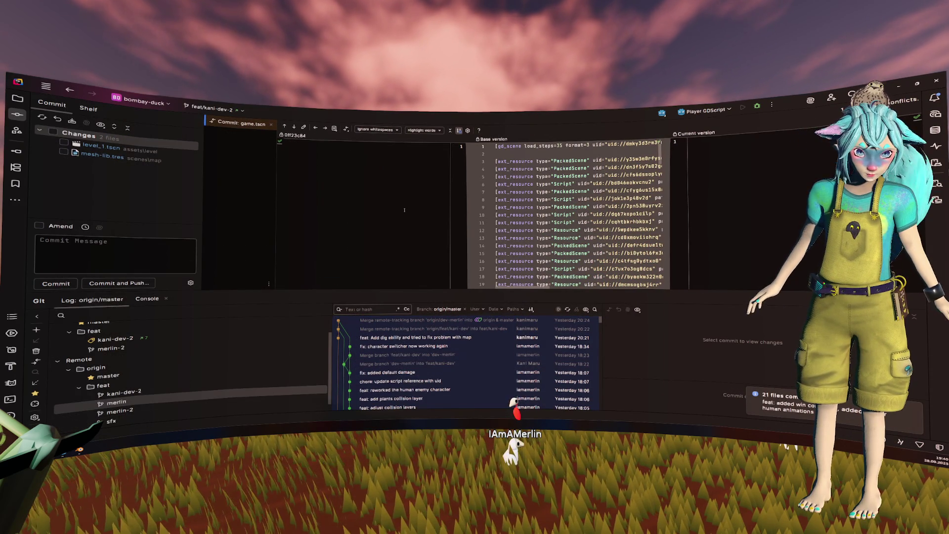
# Push the merged commits to origin/feat/kani-dev-2 and return to Godot.
pyautogui.hotkey('ctrl', 'shift', 'k')
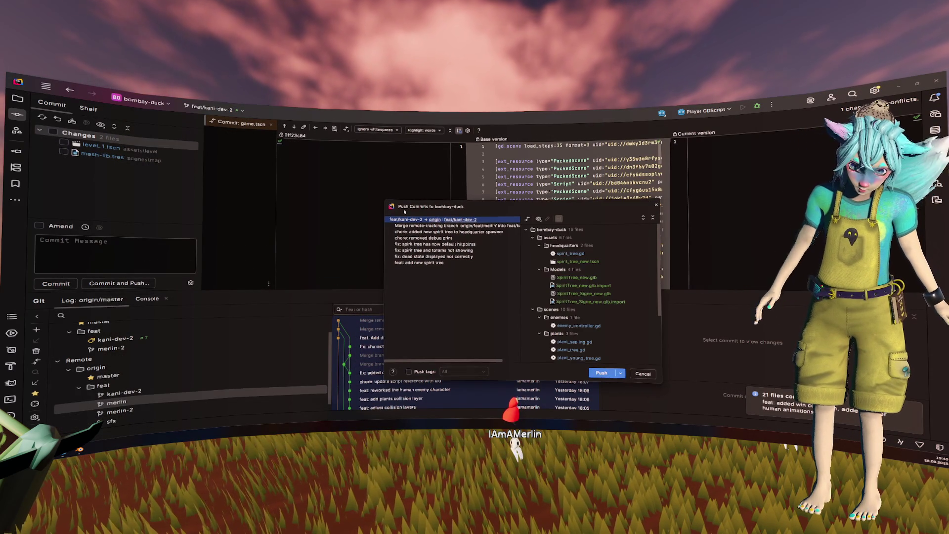
pyautogui.click(601, 372)
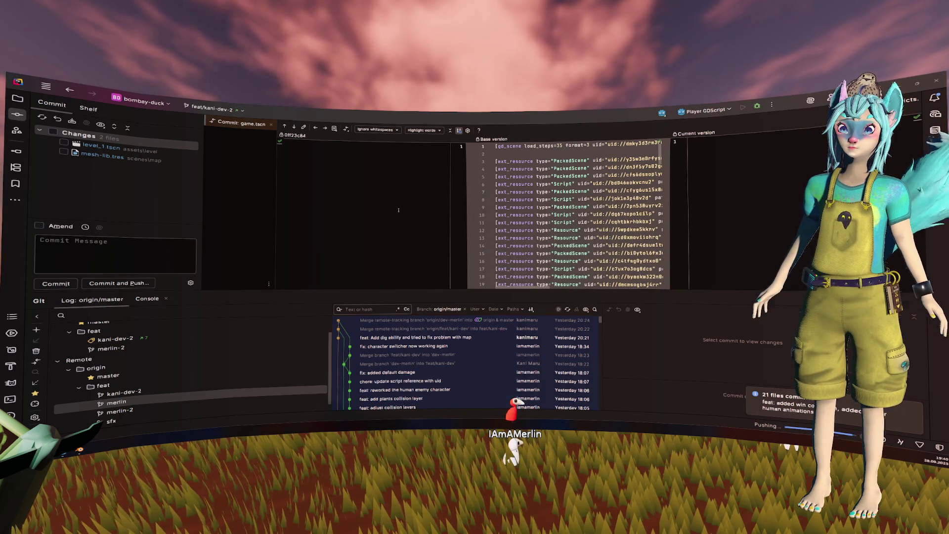
pyautogui.hotkey('alt', 'Tab')
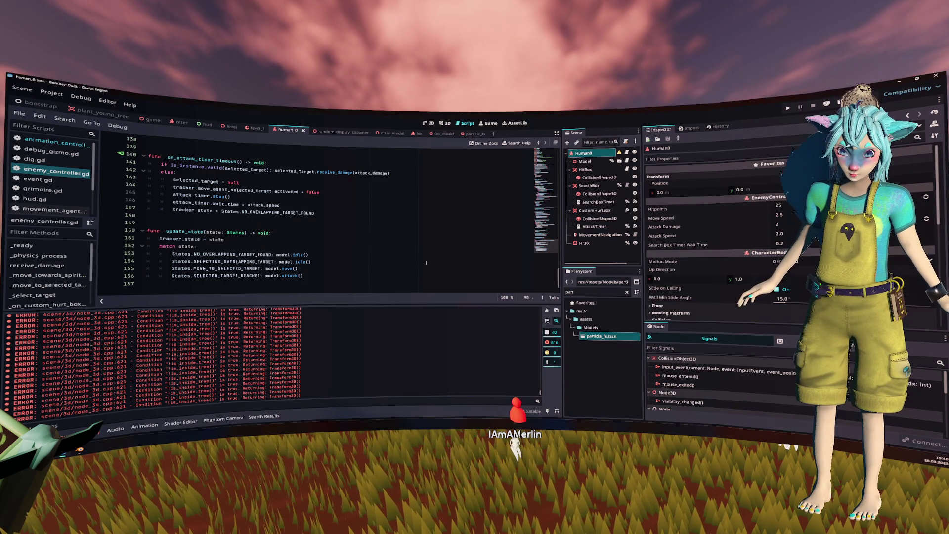
# Browse the Project menu and select the block of error lines in the output panel.
pyautogui.click(307, 213)
pyautogui.click(23, 88)
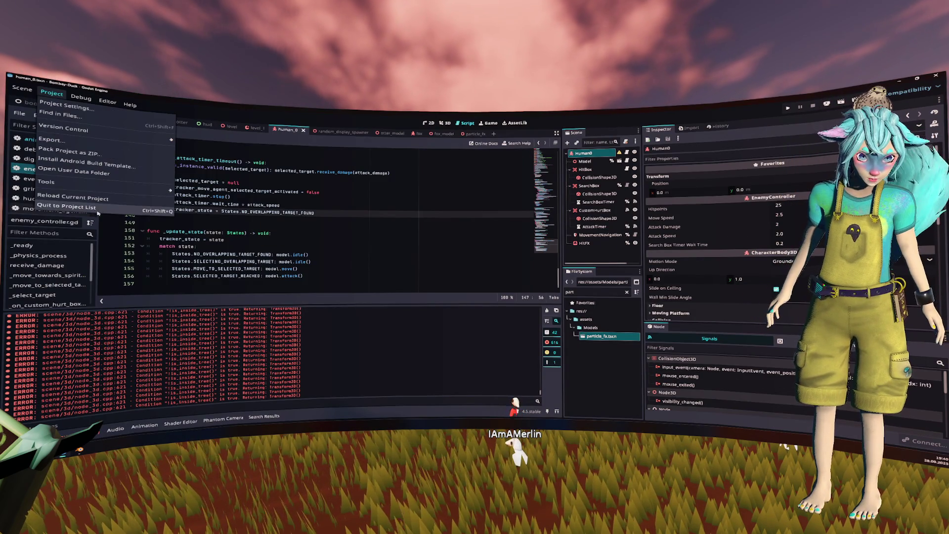
pyautogui.click(74, 207)
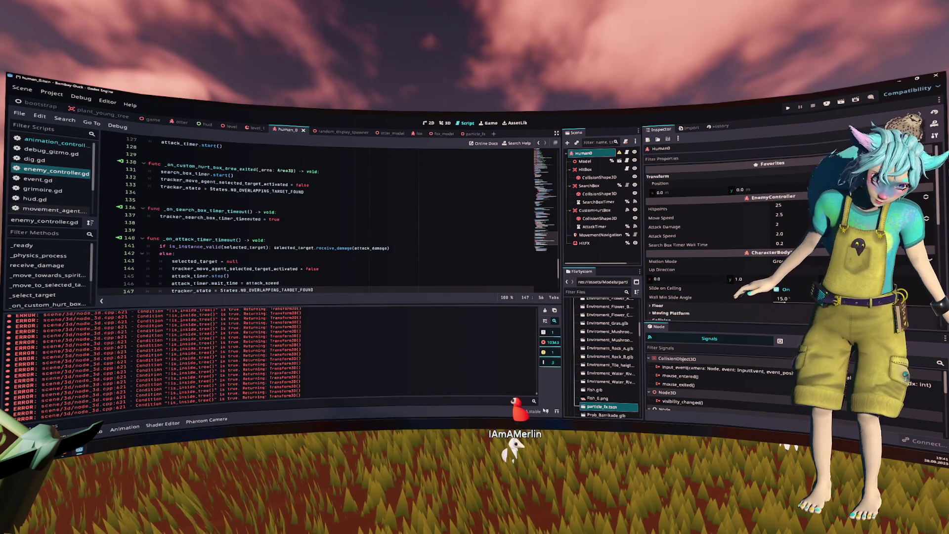
pyautogui.moveTo(92, 348); pyautogui.dragTo(136, 382)
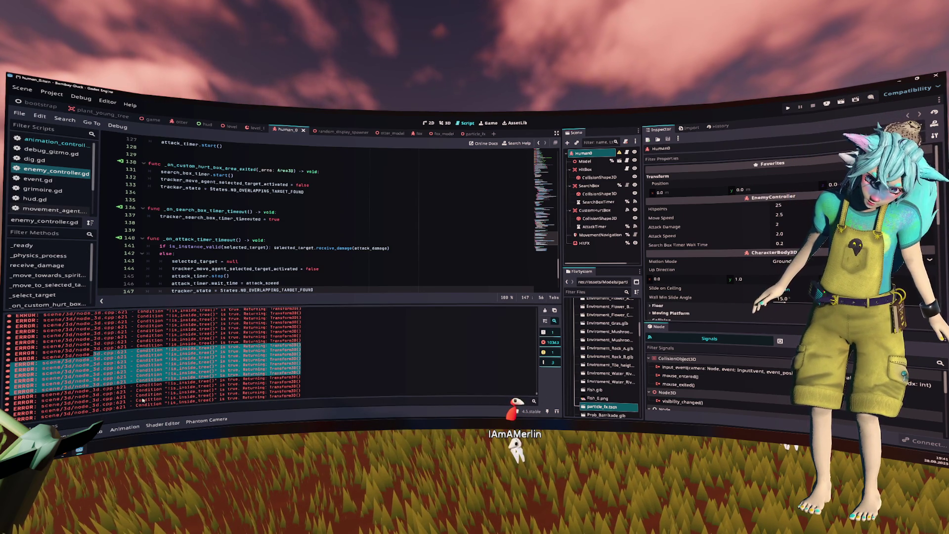
pyautogui.click(264, 178)
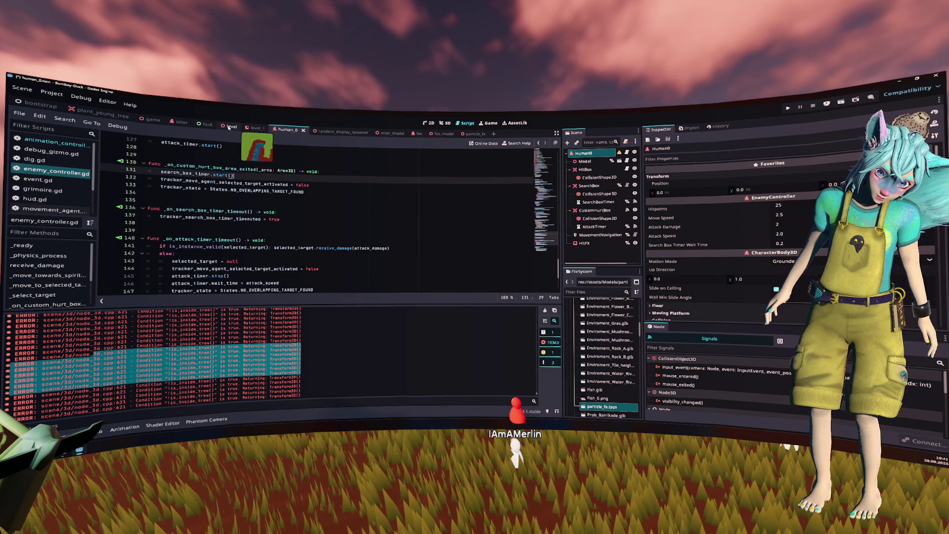
# Close the level and all other scene tabs, then reload the current project.
pyautogui.hotkey('ctrl', 'shift', 'Tab')
pyautogui.hotkey('ctrl', 'shift', 'Tab')
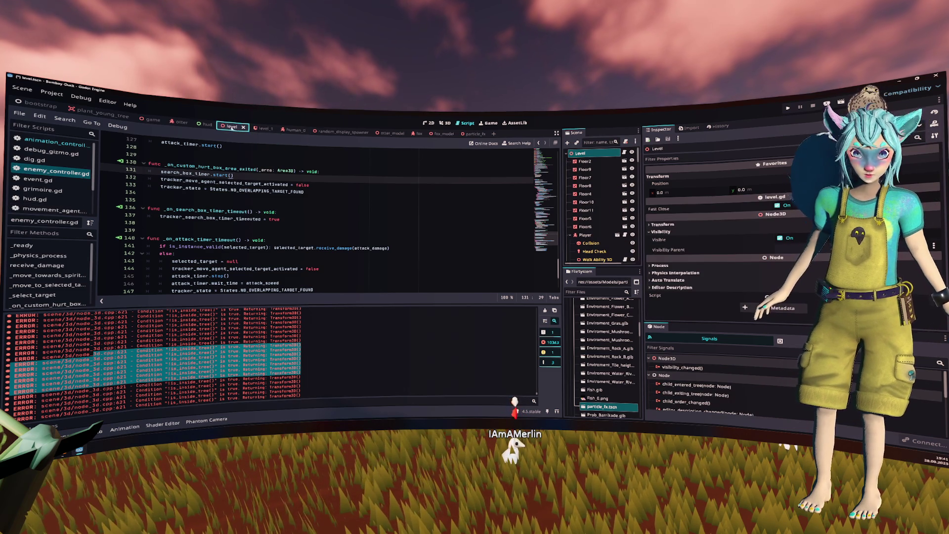
pyautogui.click(243, 127)
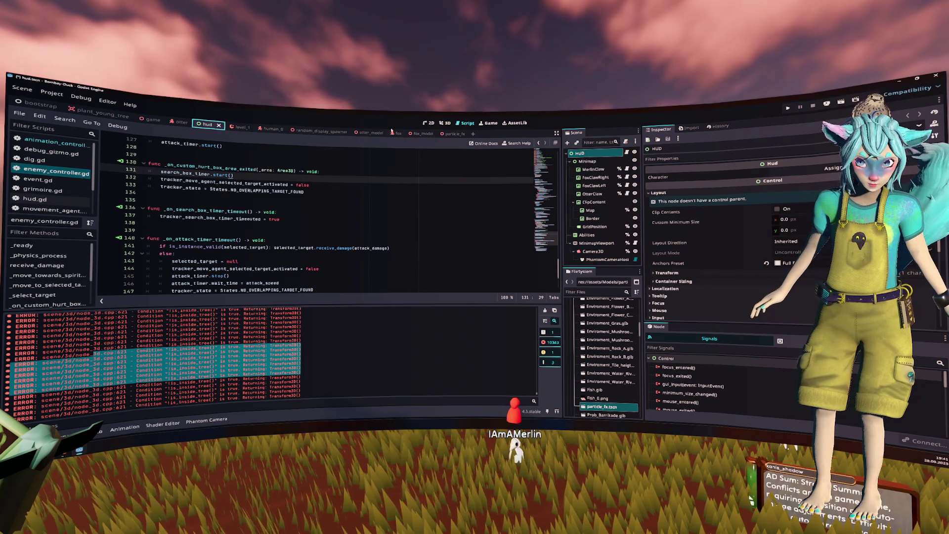
pyautogui.rightClick(415, 133)
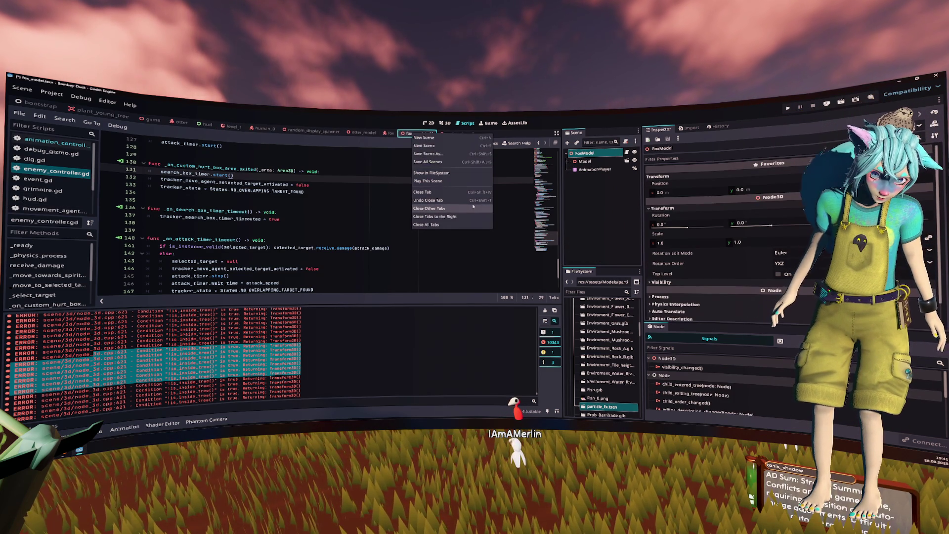
pyautogui.click(426, 224)
pyautogui.click(375, 199)
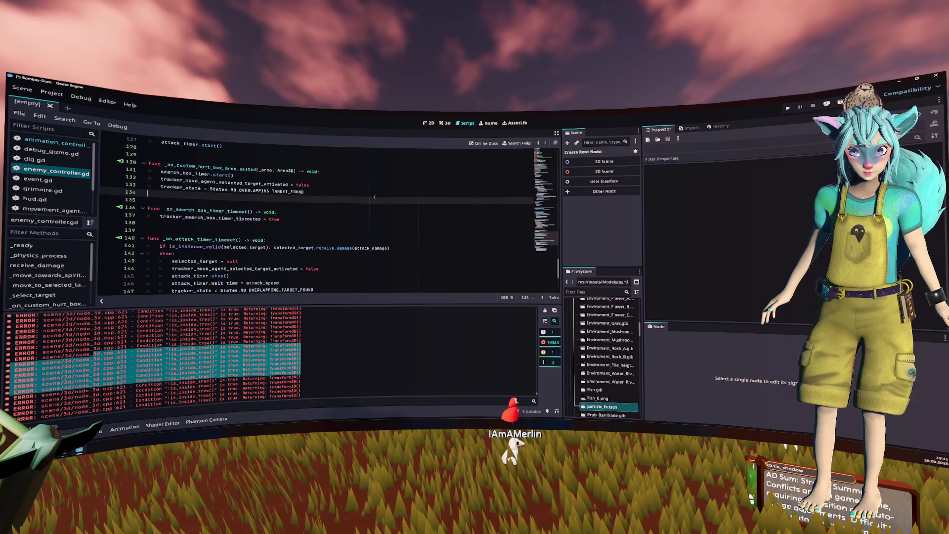
pyautogui.click(22, 88)
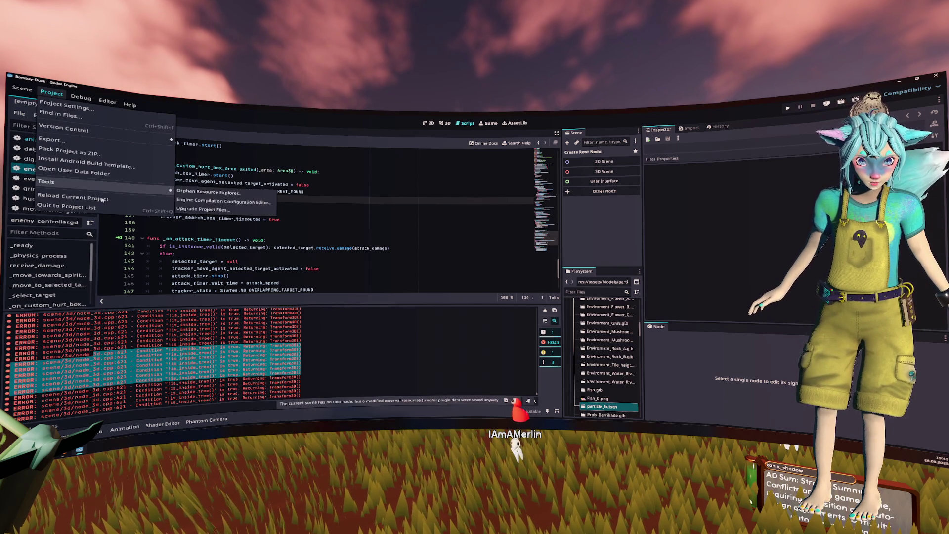
pyautogui.click(102, 199)
pyautogui.hotkey('alt', 'Tab')
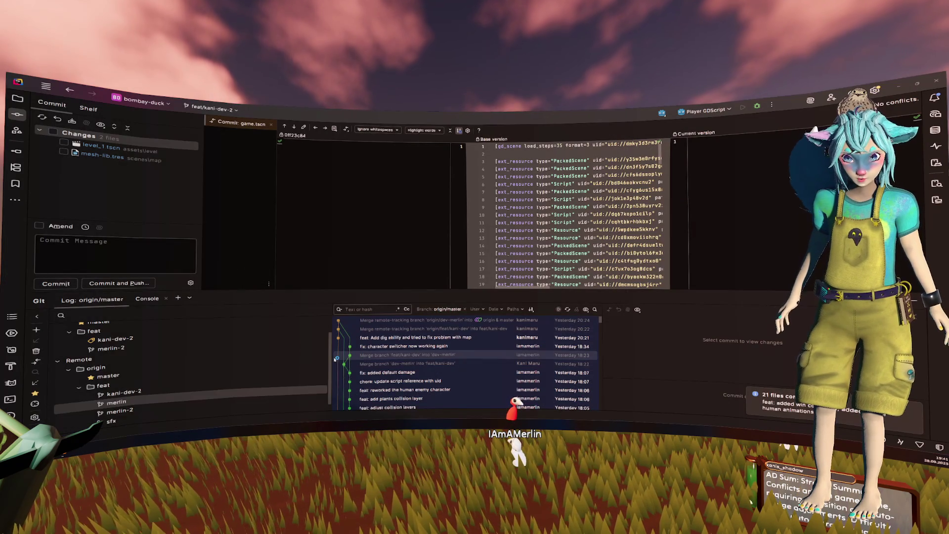
pyautogui.hotkey('alt', 'Tab')
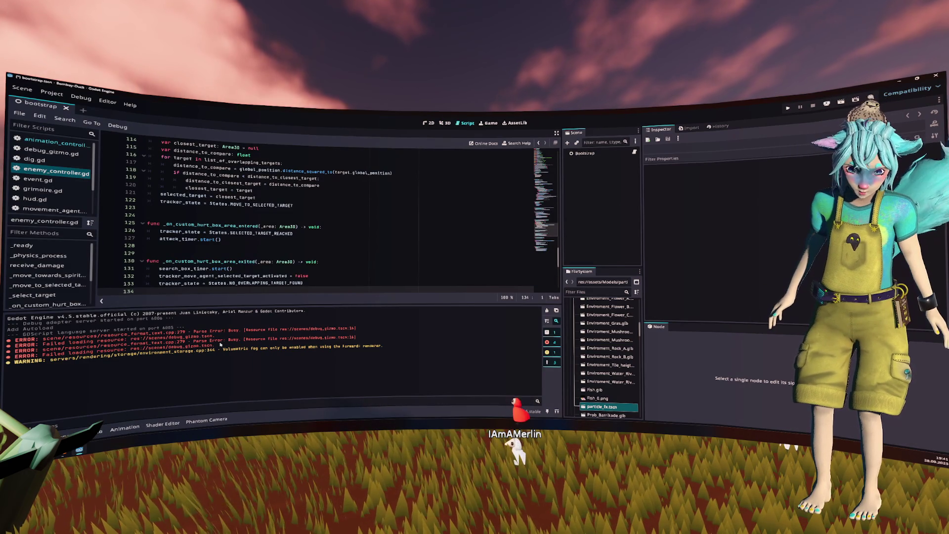
# Filter FileSystem for 'debug' and open debug_gizmo.tscn and its debug_gizmo.gd script.
pyautogui.scroll(-5, 617, 374)
pyautogui.click(595, 292)
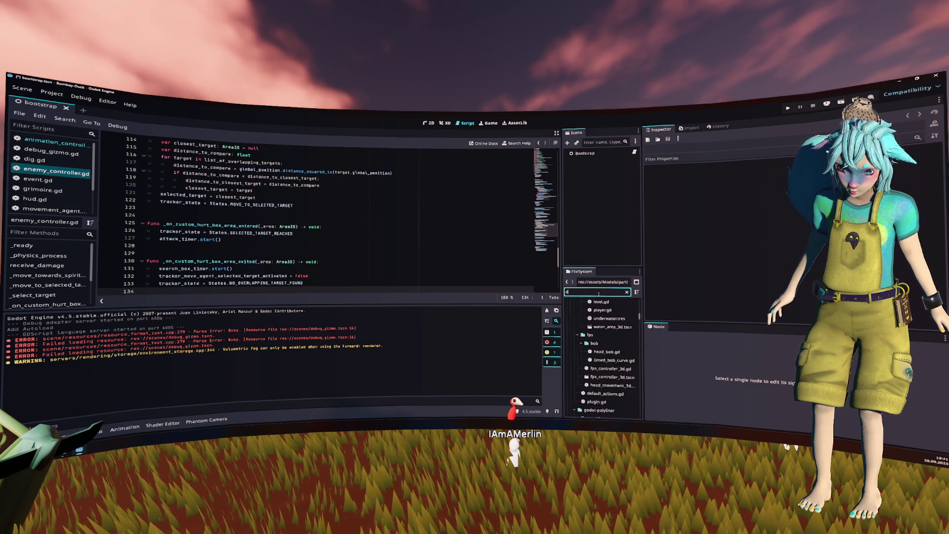
pyautogui.write('debug')
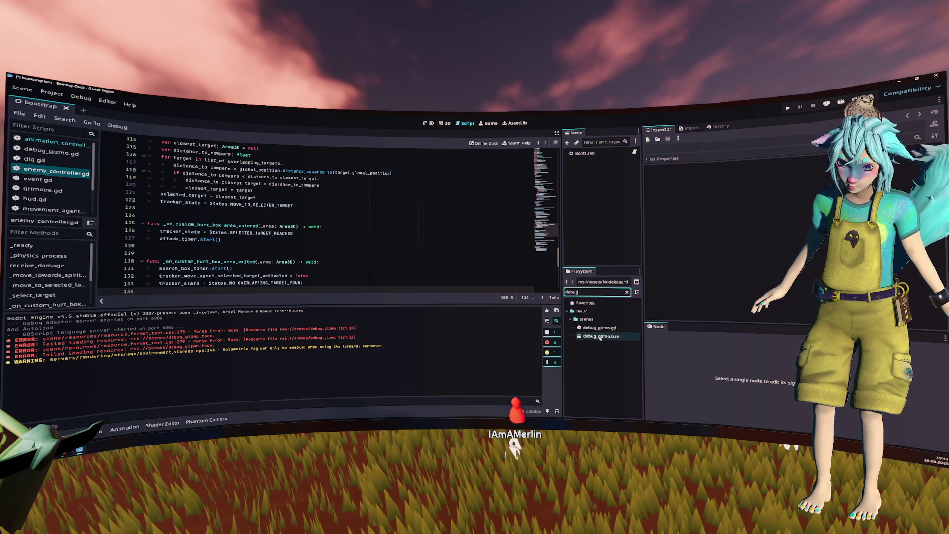
pyautogui.doubleClick(599, 336)
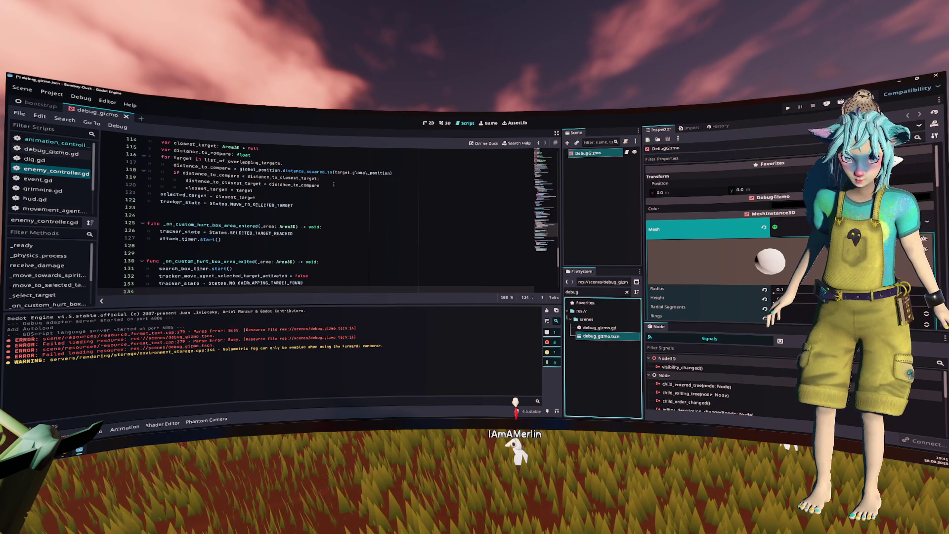
pyautogui.click(440, 124)
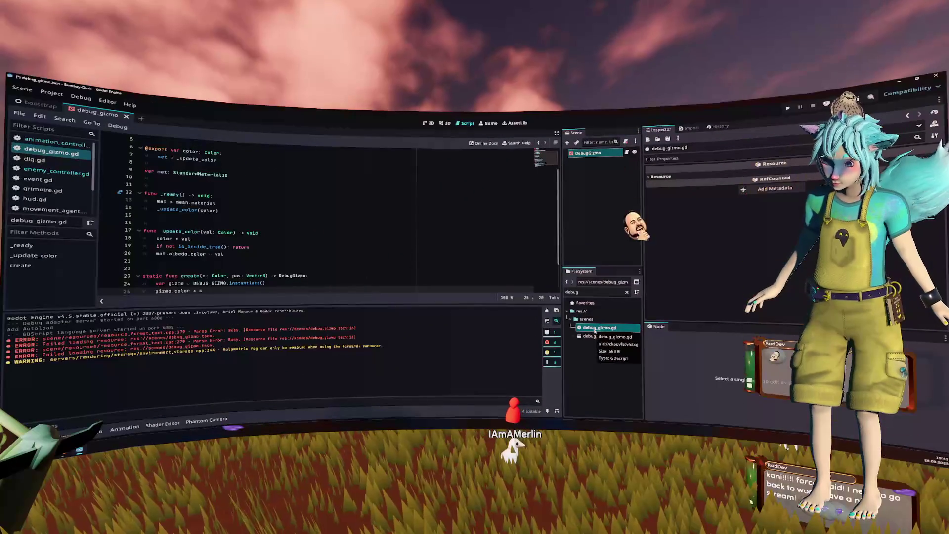
# Review debug_gizmo.gd around the is_inside_tree check, then run the project to its title menu.
pyautogui.click(443, 246)
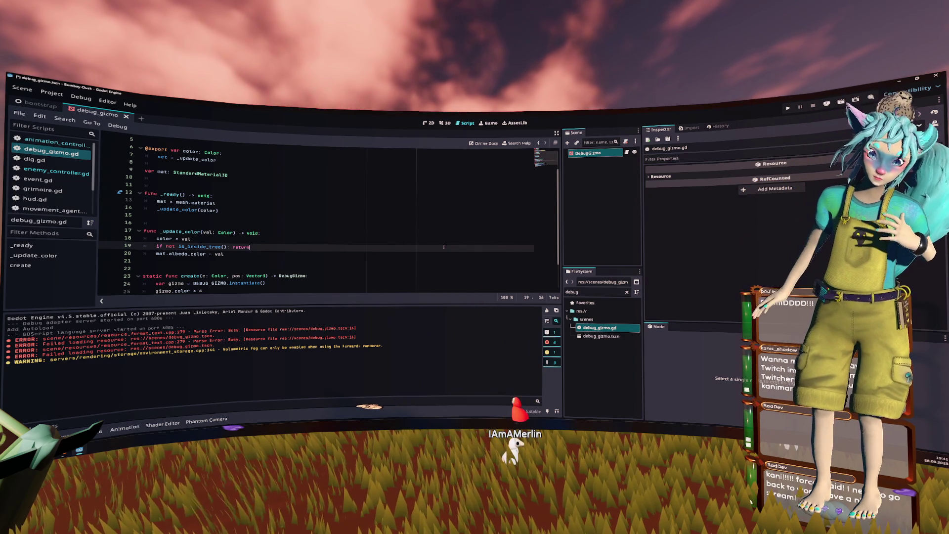
pyautogui.scroll(2, 444, 246)
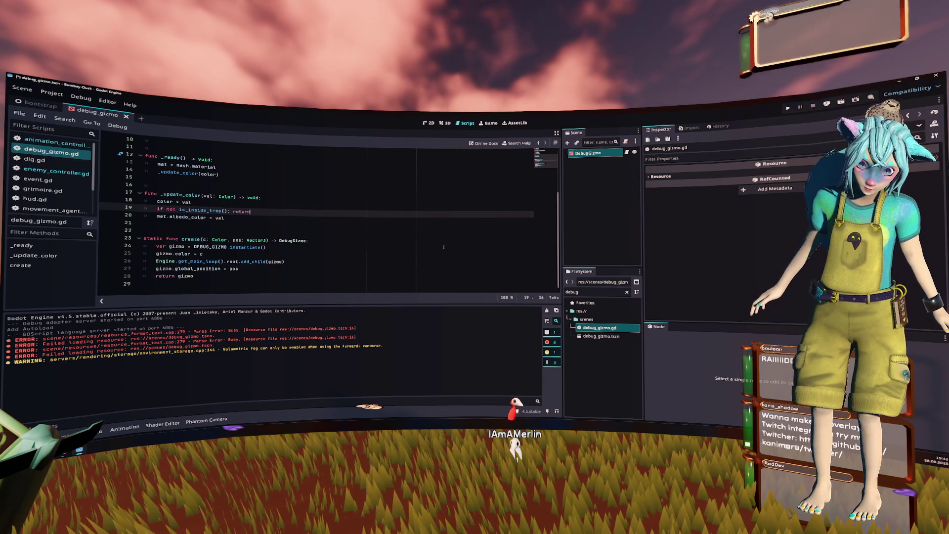
pyautogui.click(410, 249)
pyautogui.click(788, 108)
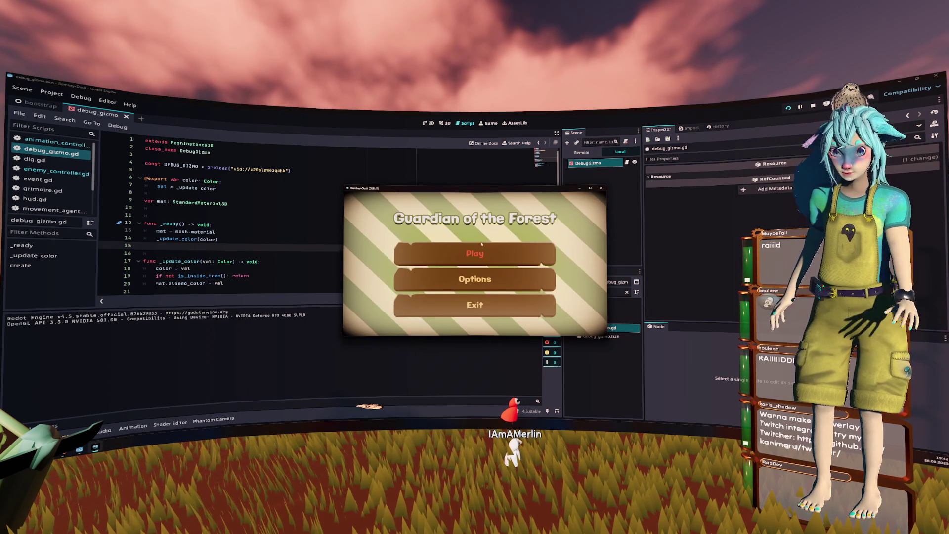
# Playtest the game: walk the fox toward the red tree, swap characters with Tab, stop with F8.
pyautogui.click(489, 122)
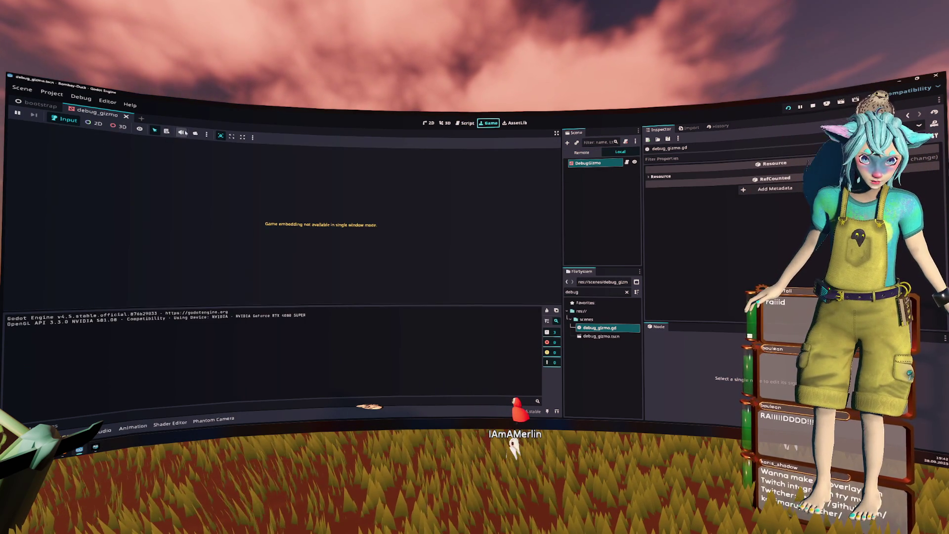
pyautogui.click(474, 254)
pyautogui.press('w')
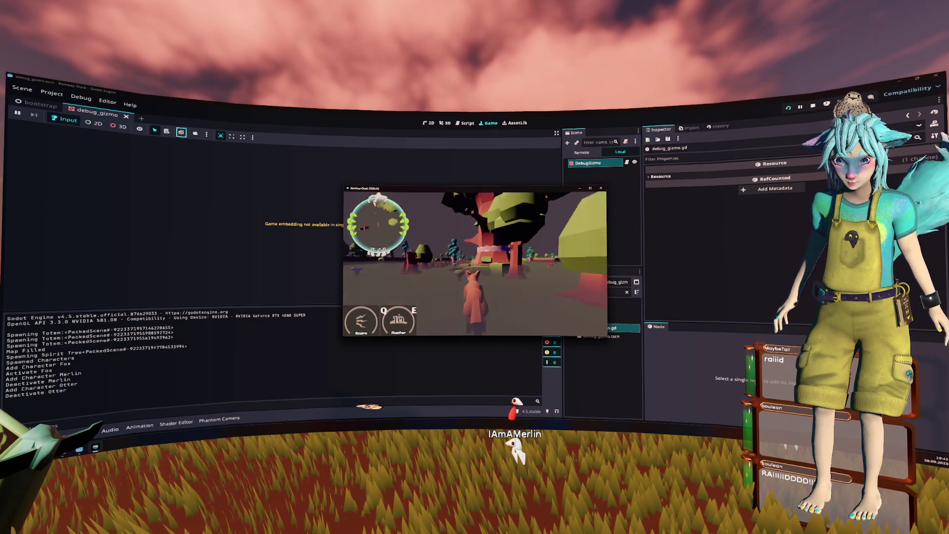
pyautogui.press('w')
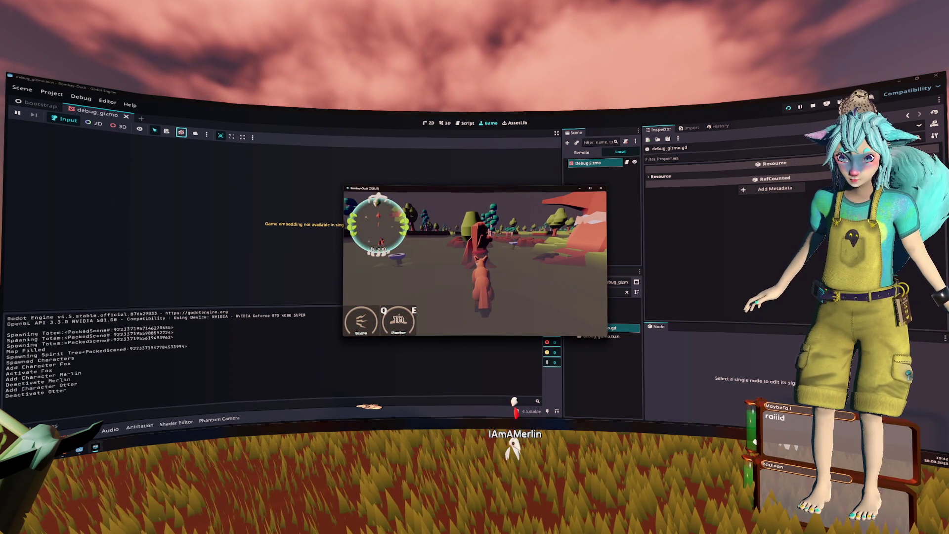
pyautogui.press('Tab')
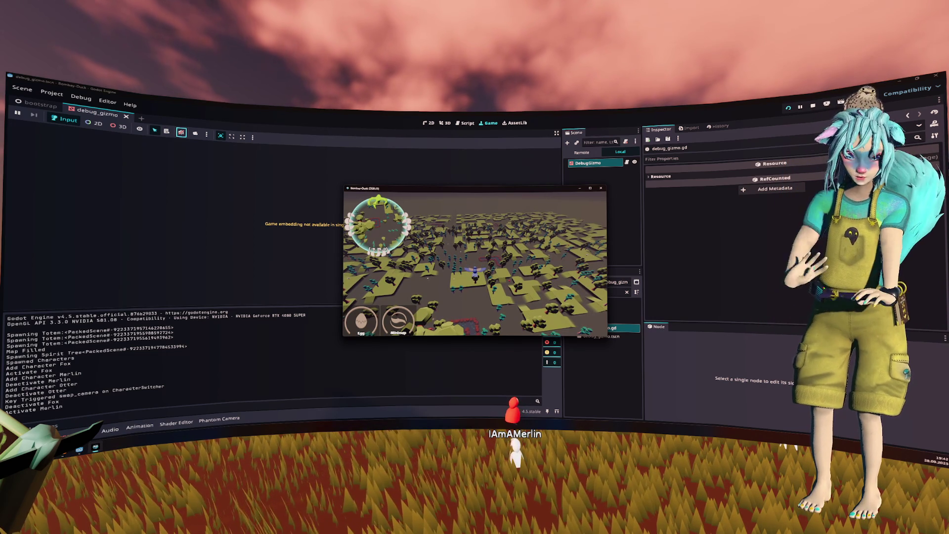
pyautogui.press('F8')
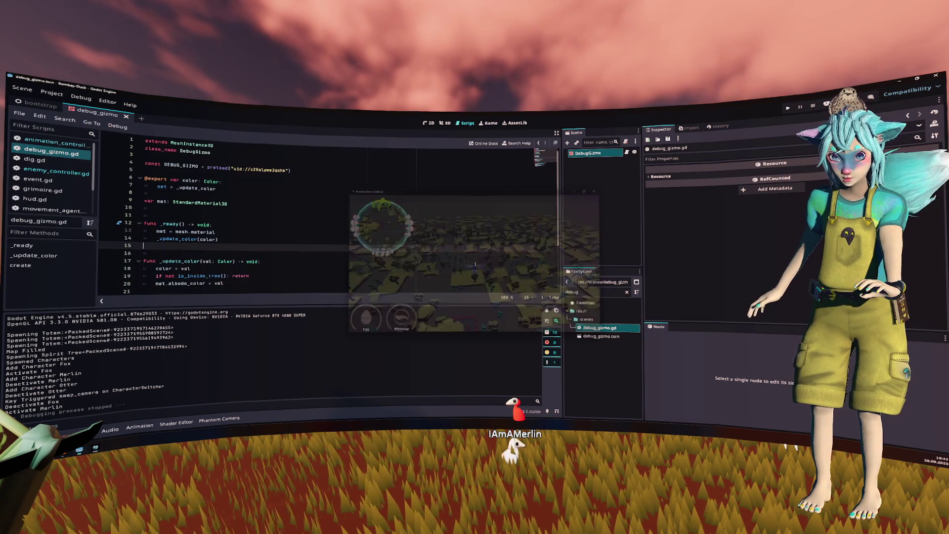
# Close the debug_gizmo scene and open human_0.tscn via a 'hum' file filter.
pyautogui.click(475, 264)
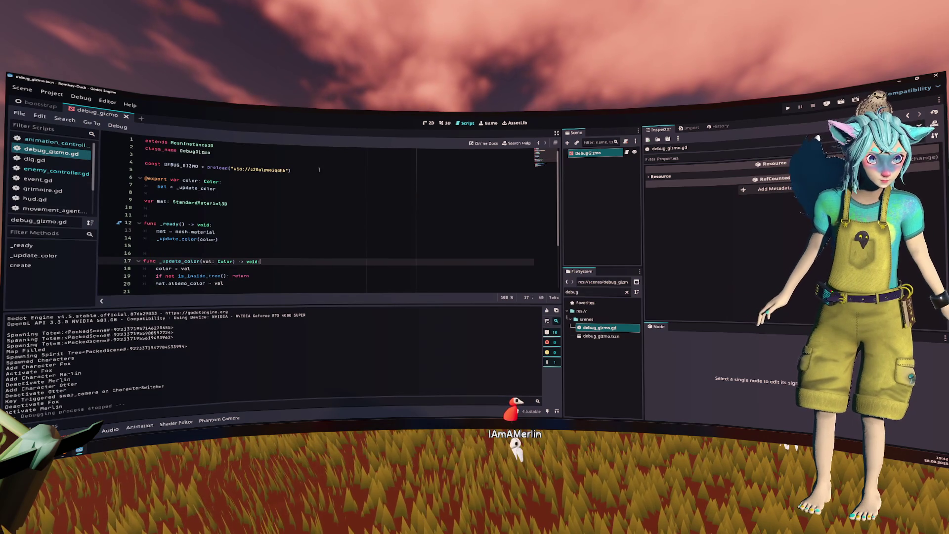
pyautogui.click(126, 116)
pyautogui.doubleClick(611, 292)
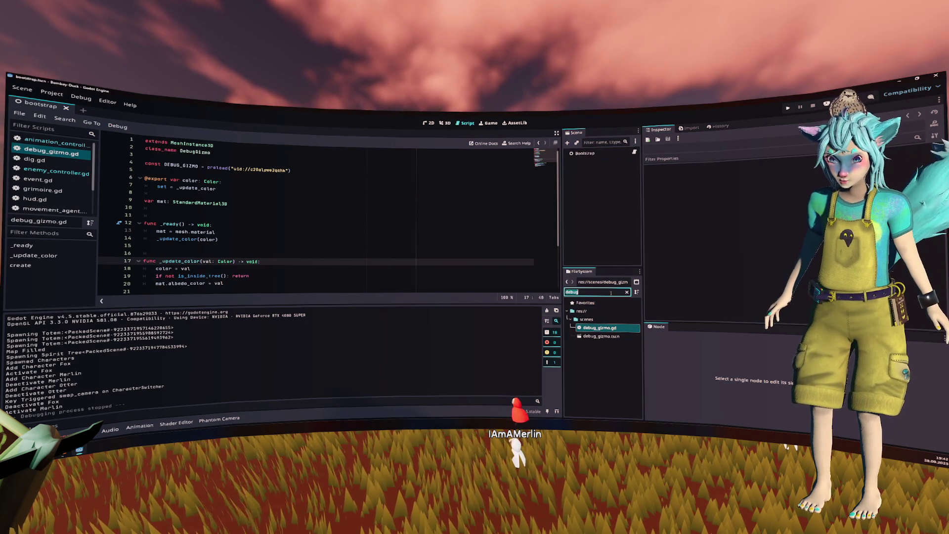
pyautogui.write('human')
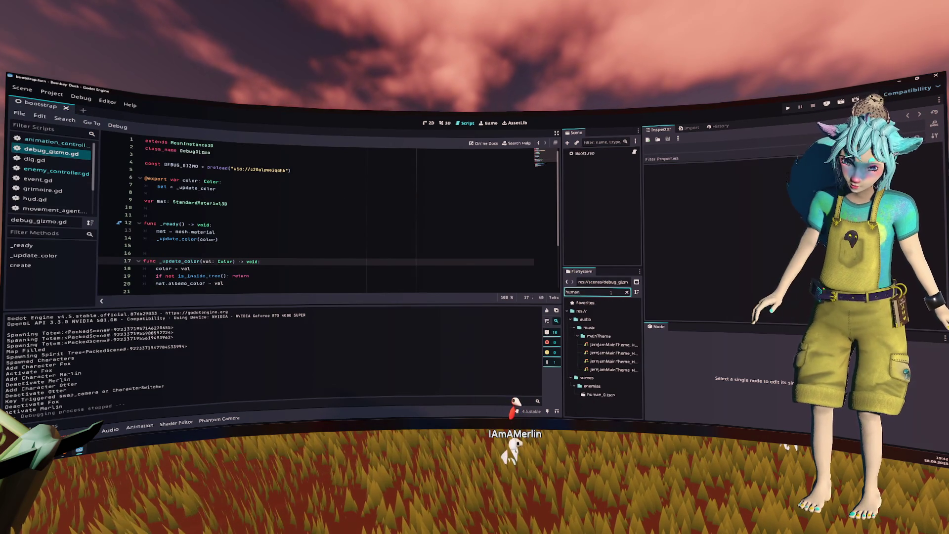
pyautogui.doubleClick(602, 394)
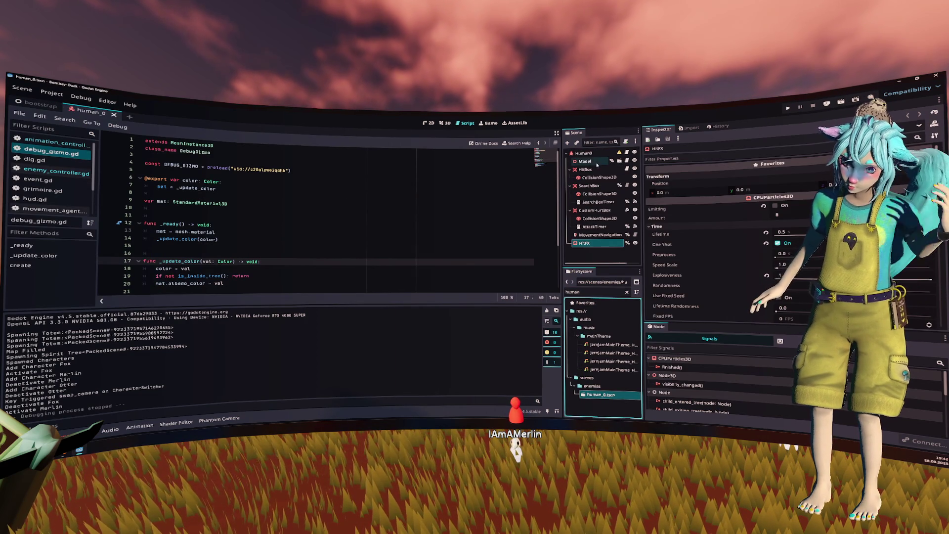
# Open Human0's enemy_controller.gd at _update_state, then select the MovementNavigation node to inspect it.
pyautogui.click(608, 154)
pyautogui.click(626, 152)
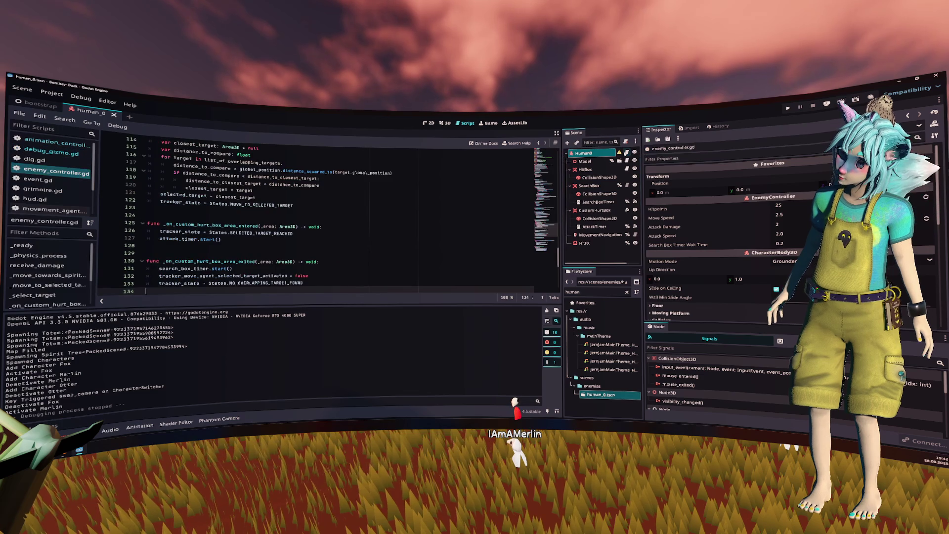
pyautogui.click(445, 190)
pyautogui.scroll(-4, 388, 196)
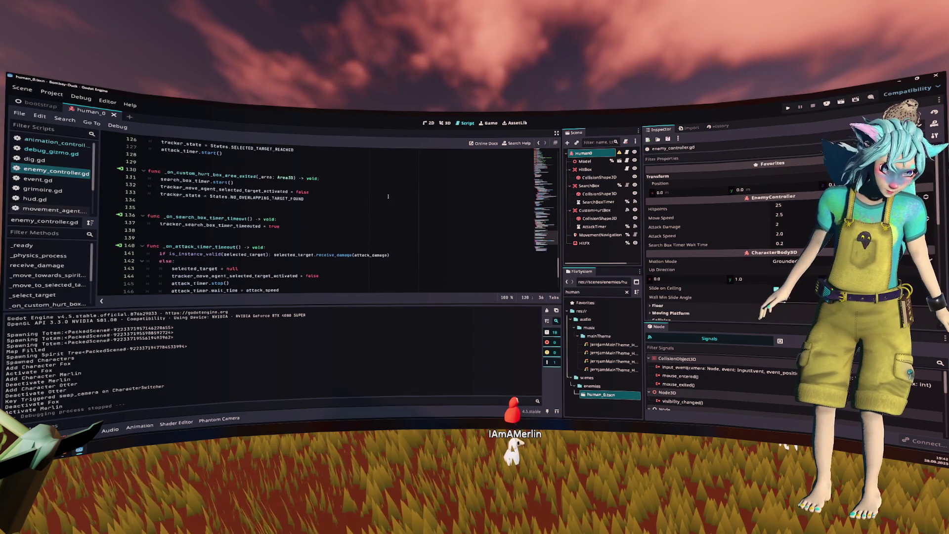
pyautogui.scroll(-4, 388, 196)
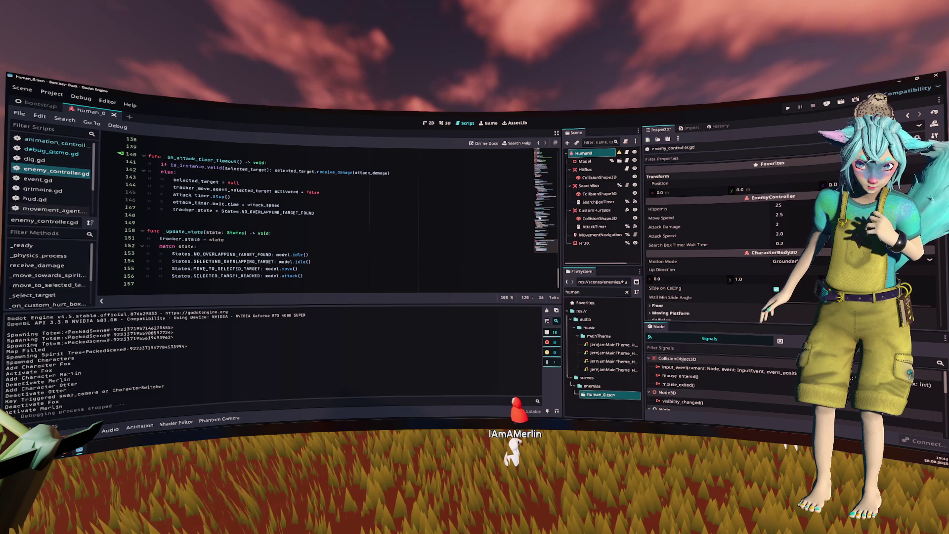
pyautogui.click(598, 253)
pyautogui.click(618, 236)
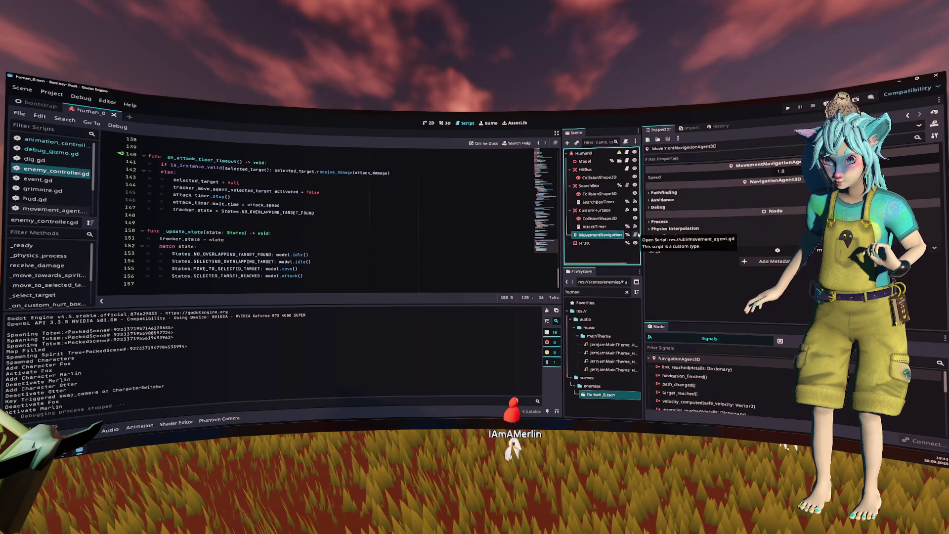
# Add a Node3D child node under the Human0 root.
pyautogui.rightClick(592, 155)
pyautogui.click(598, 170)
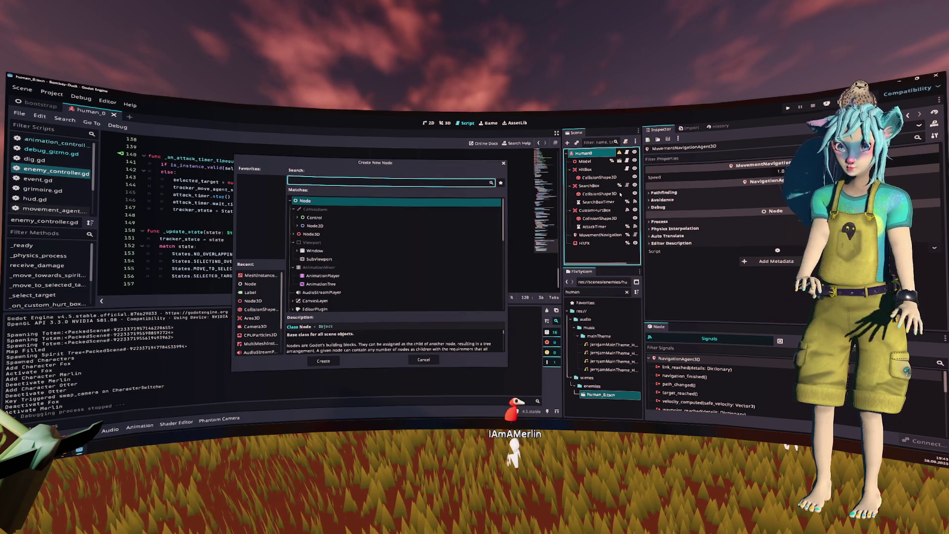
pyautogui.press('Down')
pyautogui.press('Down')
pyautogui.press('Down')
pyautogui.press('Return')
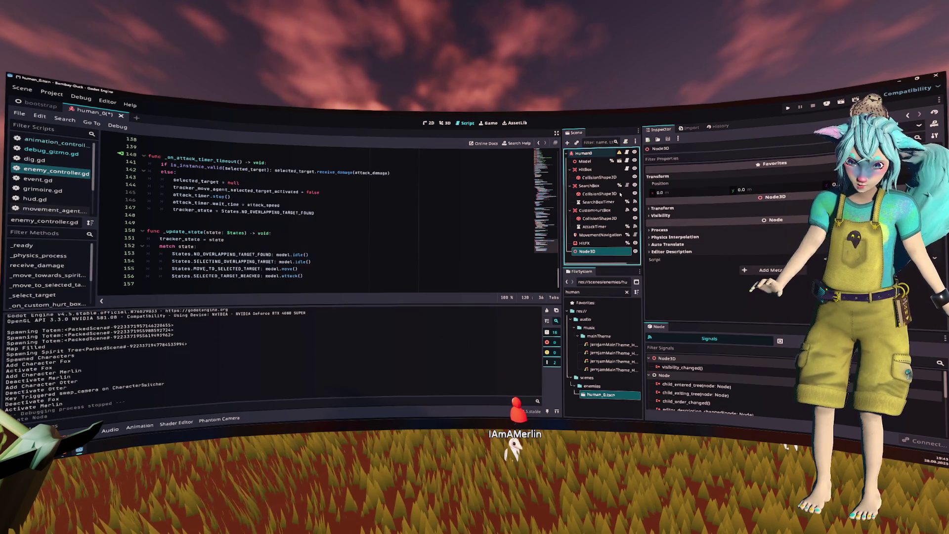
# Rename the new Node3D node to PlatformAbility.
pyautogui.press('F2')
pyautogui.write('BuildingAbili')
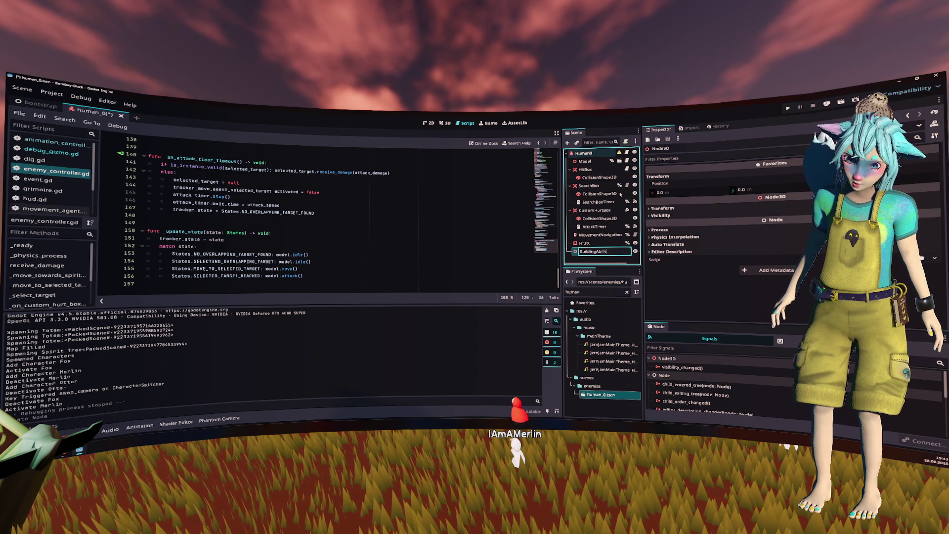
pyautogui.write('ty')
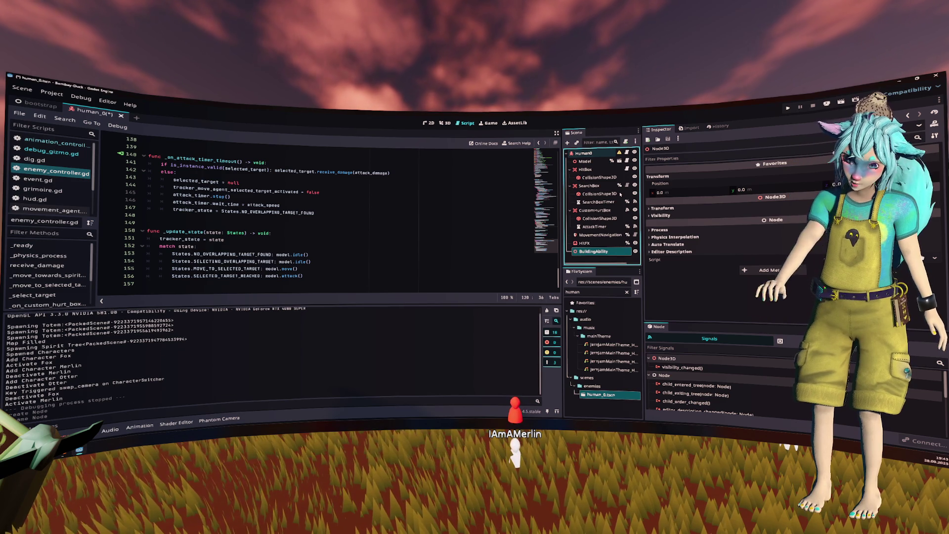
pyautogui.press('Return')
pyautogui.click(607, 252)
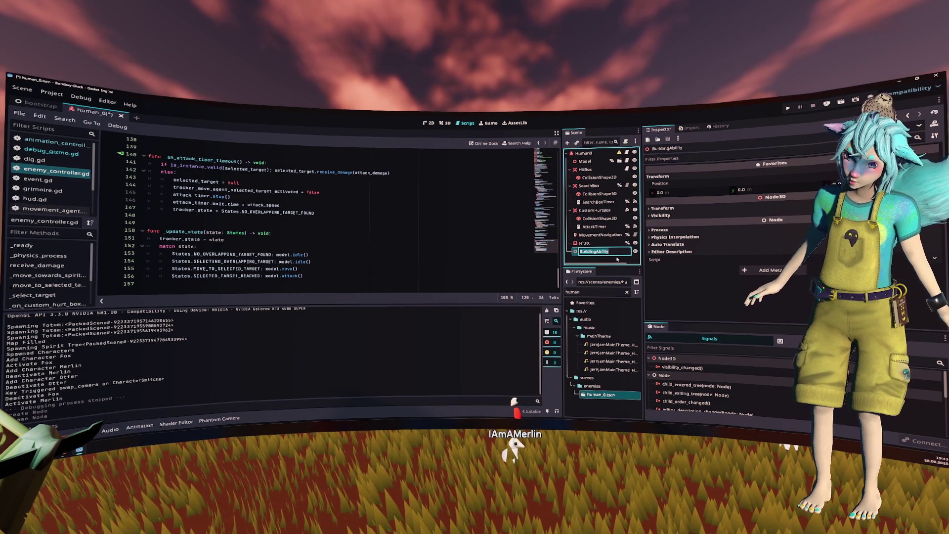
pyautogui.write('Ability')
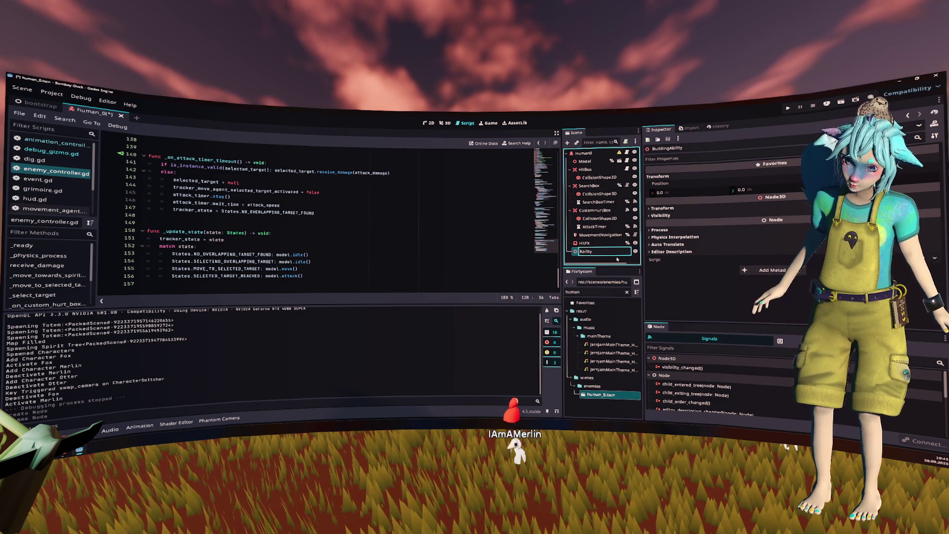
pyautogui.press('Home')
pyautogui.write('Platform')
pyautogui.press('Return')
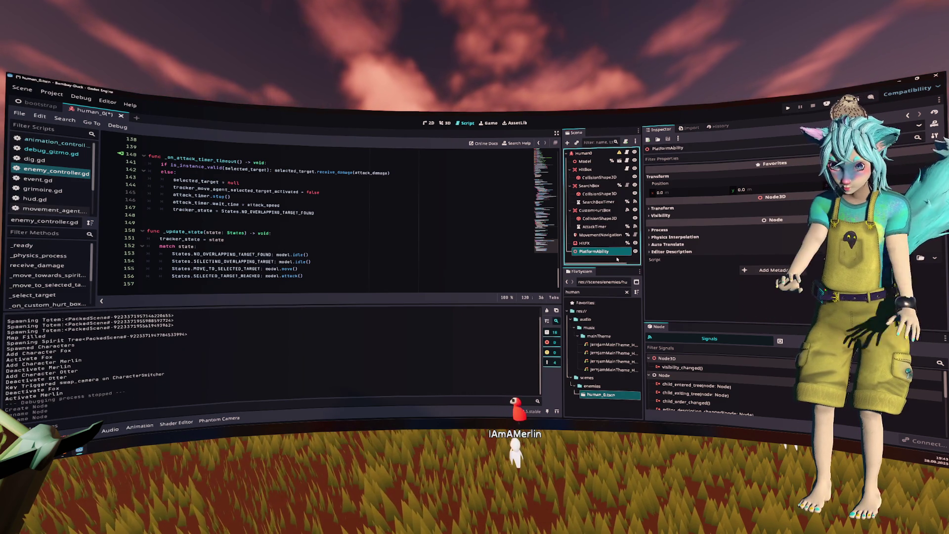
pyautogui.rightClick(616, 252)
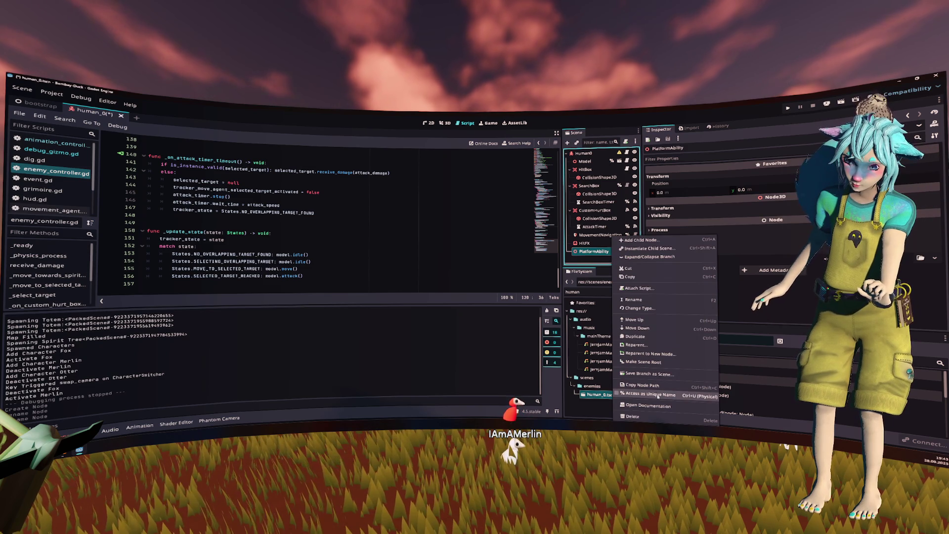
# Attach a new platform_ability.gd script extending Node3D to PlatformAbility.
pyautogui.click(653, 289)
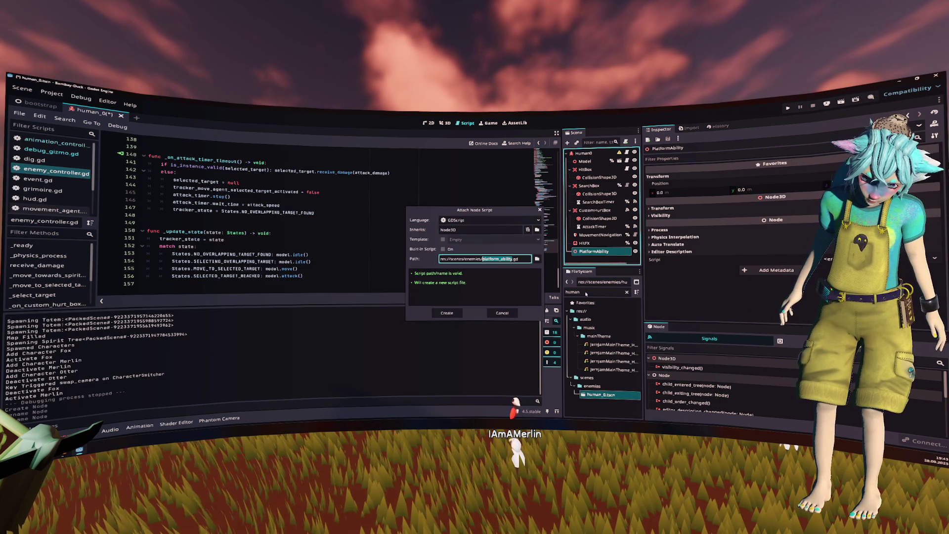
pyautogui.press('Return')
pyautogui.click(323, 210)
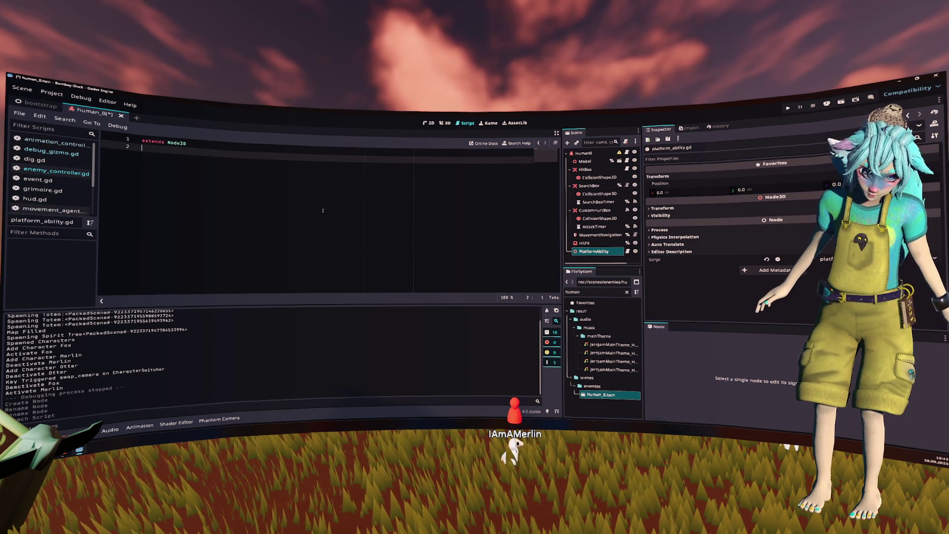
pyautogui.moveTo(595, 235)
pyautogui.mouseDown()
pyautogui.moveTo(376, 183)
pyautogui.moveTo(197, 158)
pyautogui.mouseUp()
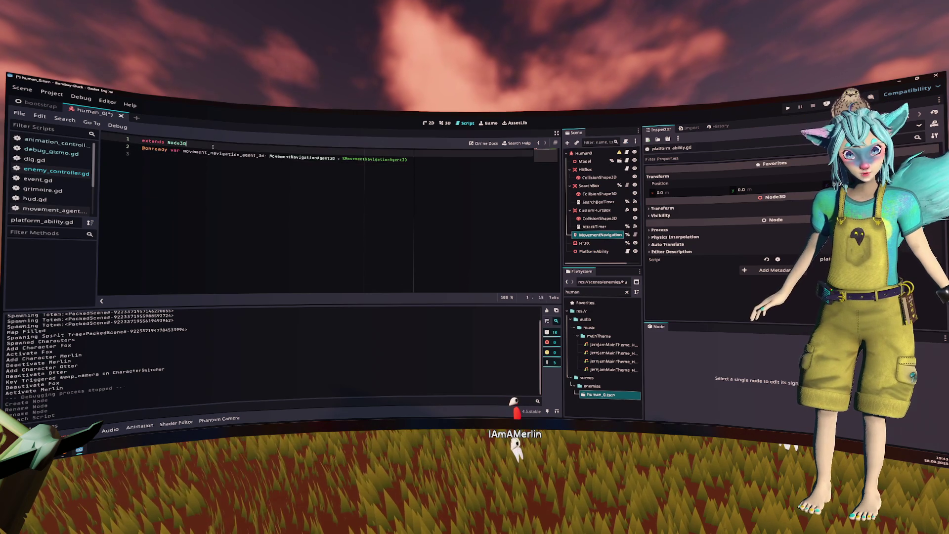
pyautogui.press('Down')
pyautogui.press('Down')
pyautogui.press('Return')
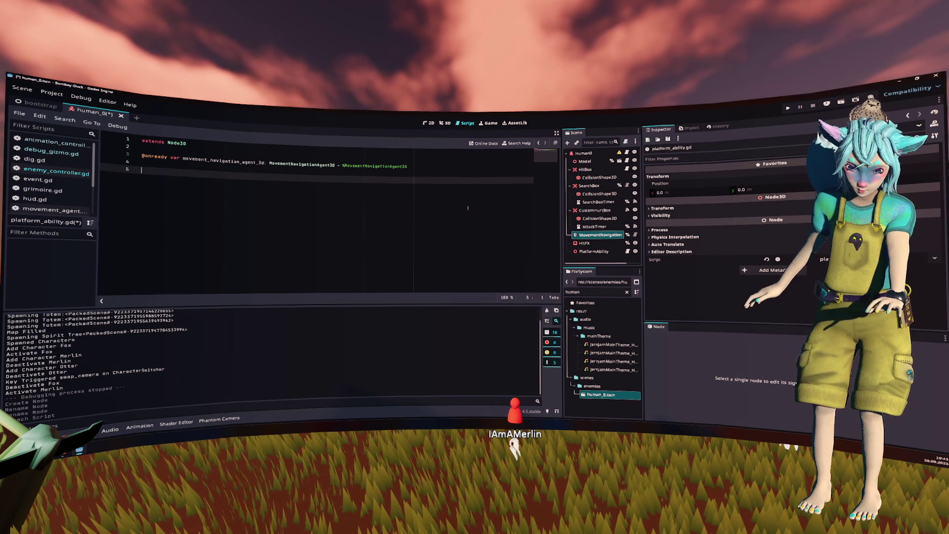
pyautogui.press('F1')
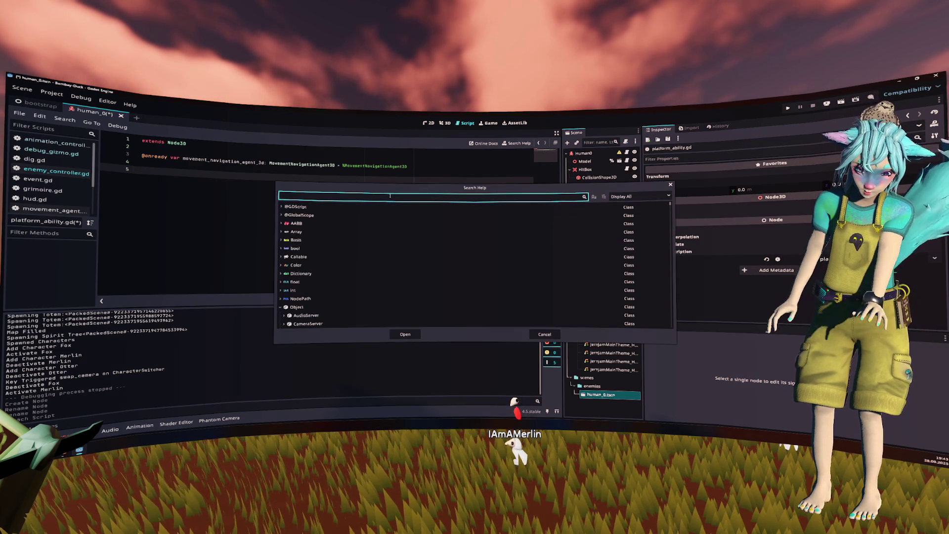
# Search help for 'navigationagen' and open the NavigationAgent3D class reference.
pyautogui.write('navigation')
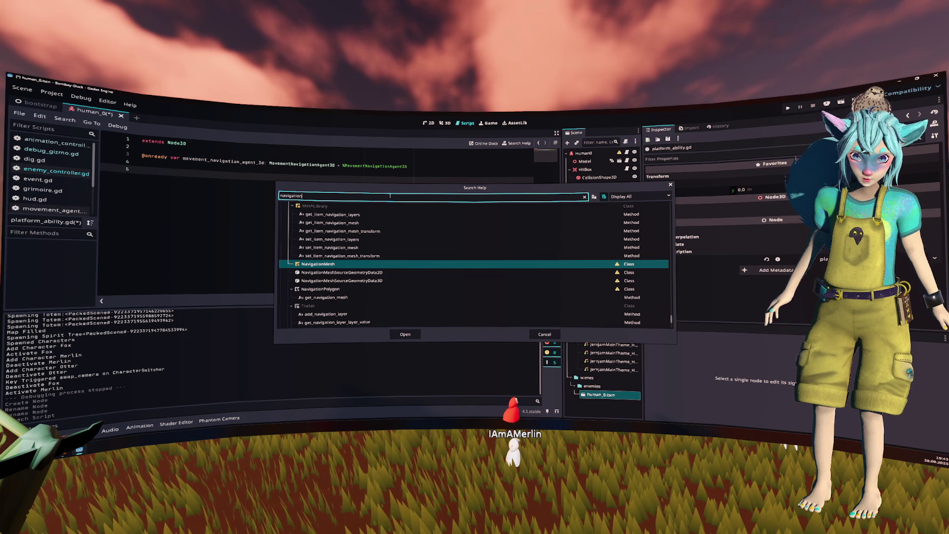
pyautogui.write('agen')
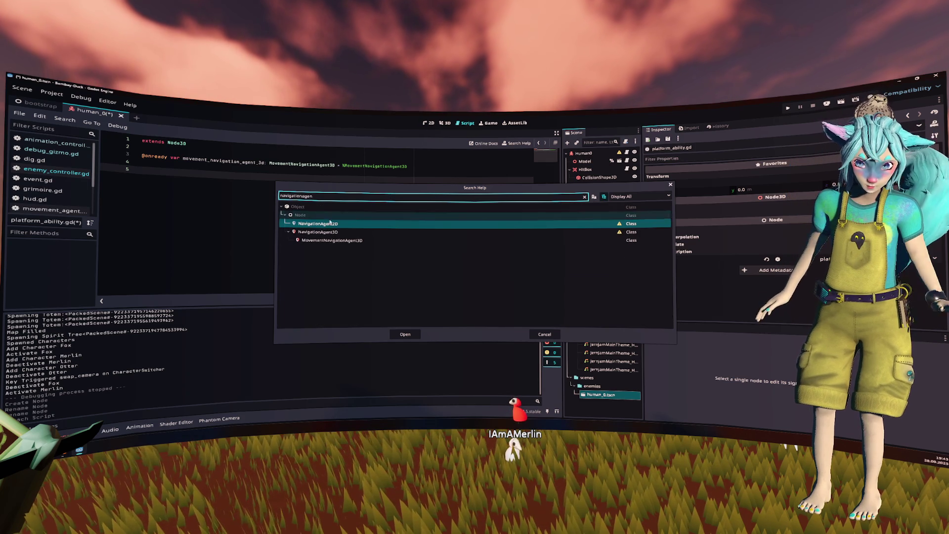
pyautogui.doubleClick(325, 234)
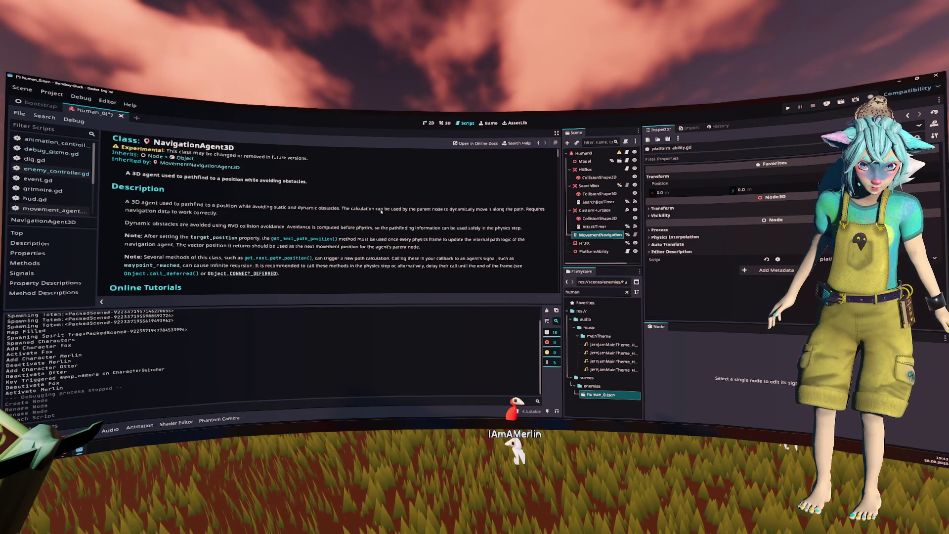
pyautogui.scroll(-3, 380, 212)
pyautogui.scroll(-10, 381, 212)
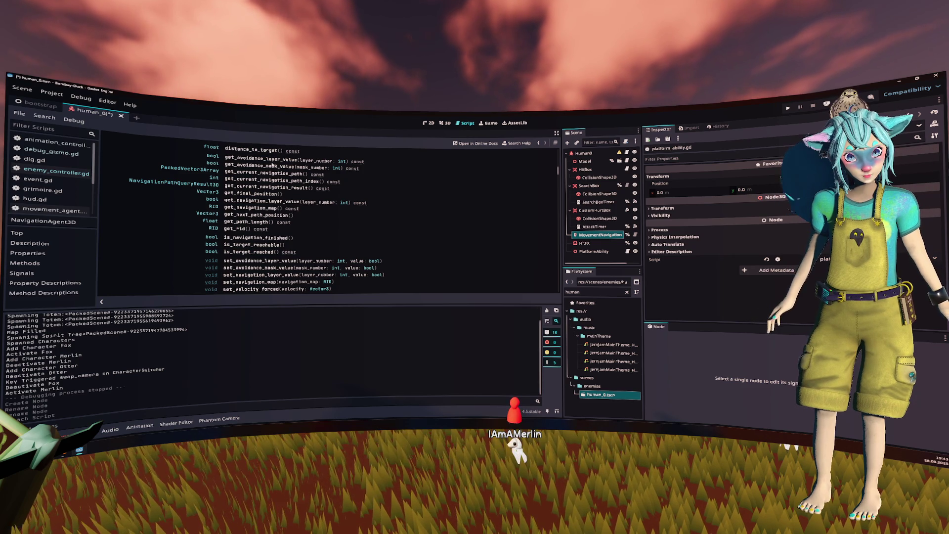
pyautogui.scroll(1, 272, 165)
pyautogui.scroll(-3, 272, 165)
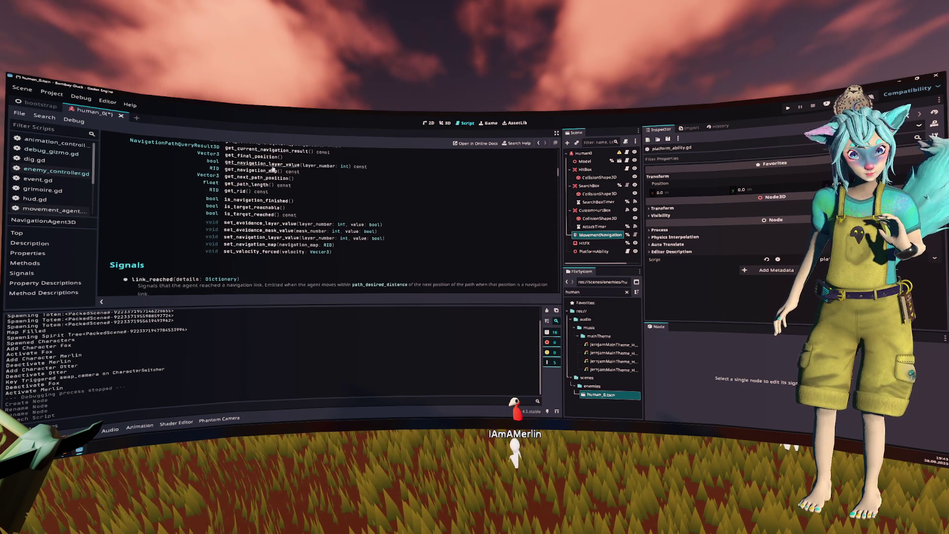
# Read the is_target_reachable method description, then return to platform_ability.gd.
pyautogui.click(276, 207)
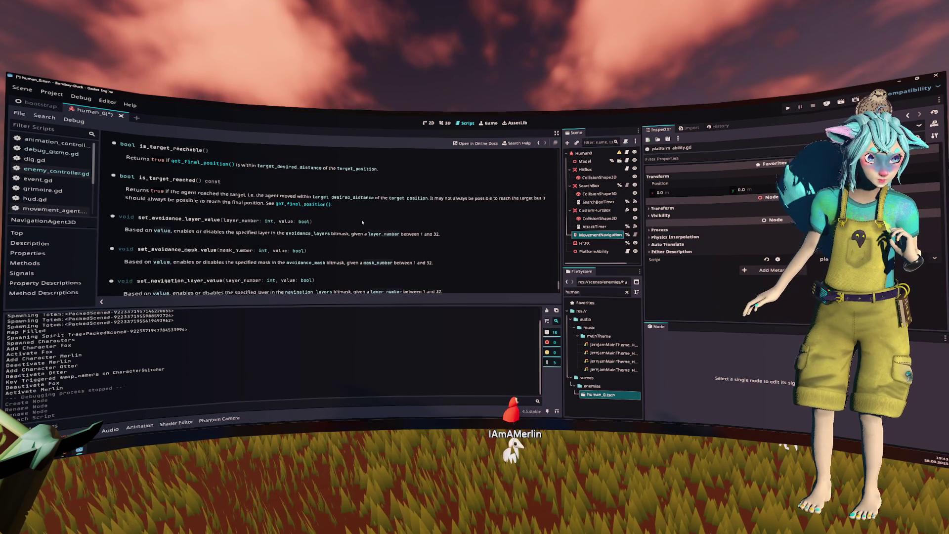
pyautogui.moveTo(243, 166); pyautogui.dragTo(321, 169)
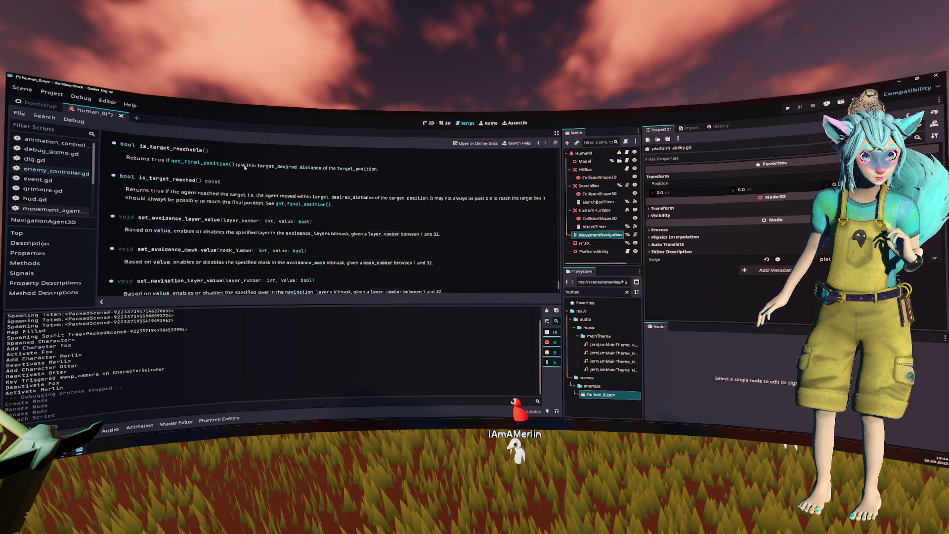
pyautogui.click(334, 177)
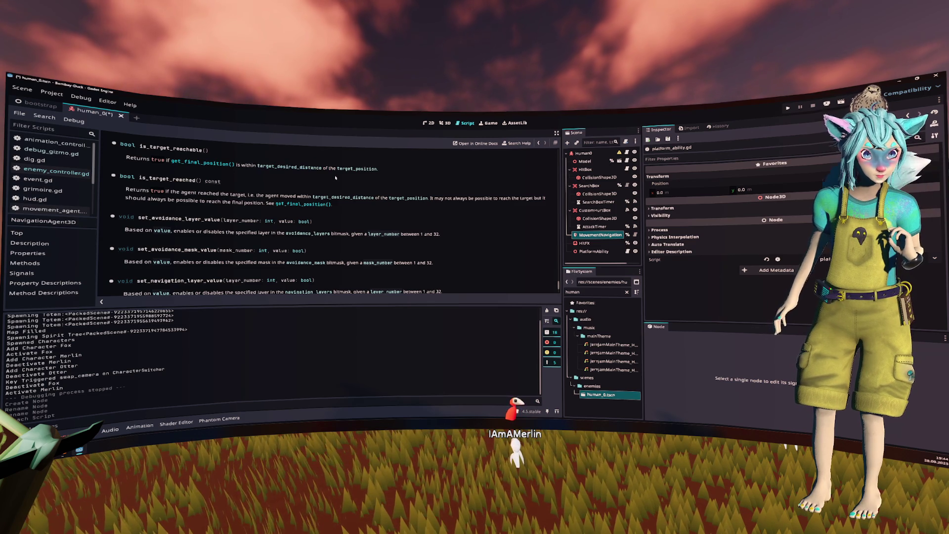
pyautogui.doubleClick(153, 148)
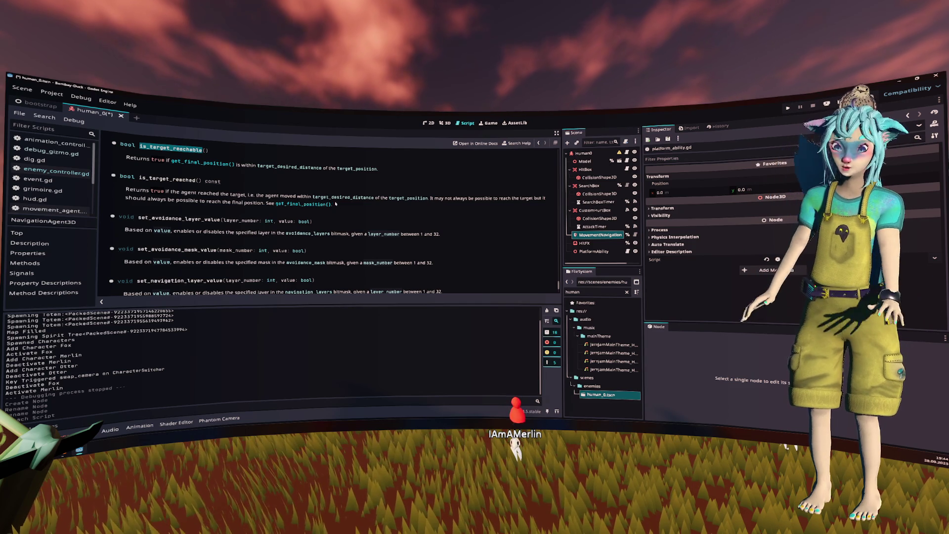
pyautogui.hotkey('ctrl', 'w')
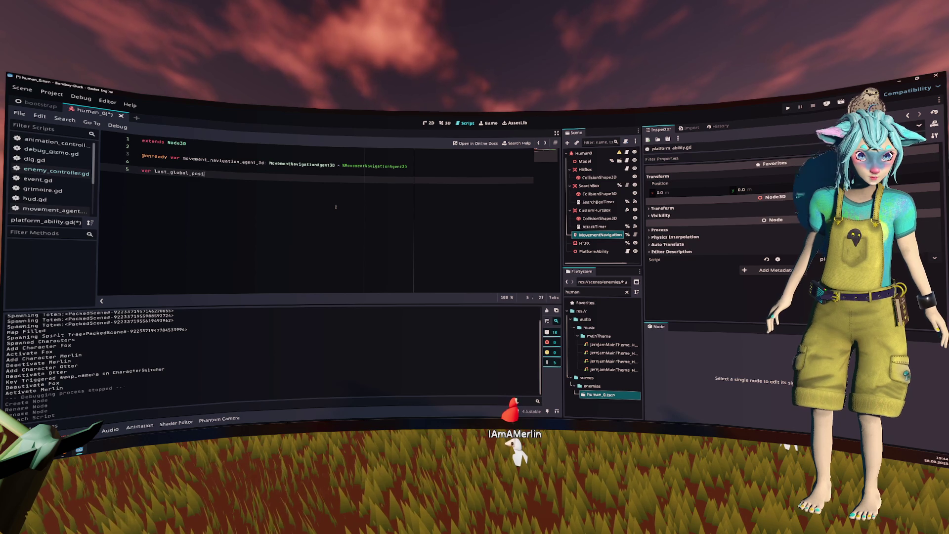
pyautogui.write('var last_global_position: Vector')
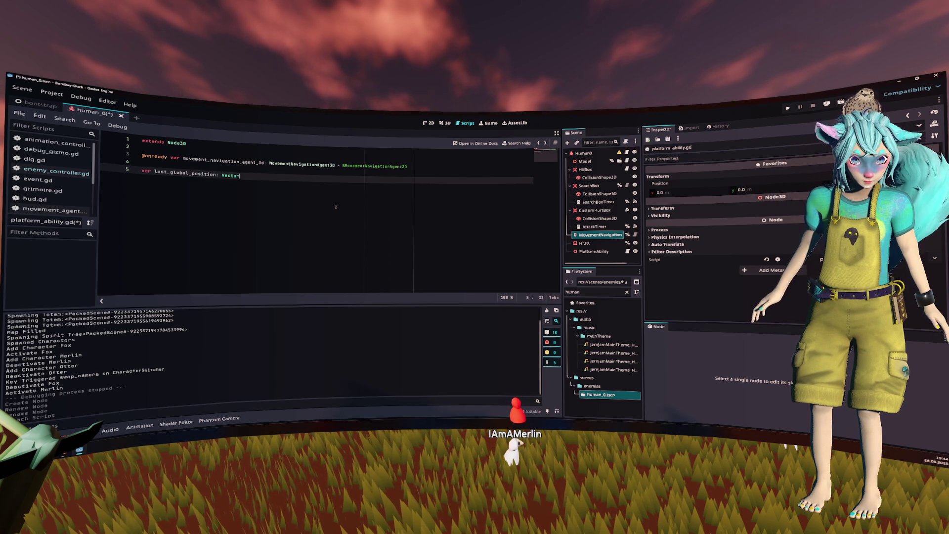
# Finish the last_global_position: Vector3 declaration, then undo a drafted _process function.
pyautogui.write('3')
pyautogui.press('Return')
pyautogui.press('Return')
pyautogui.press('Return')
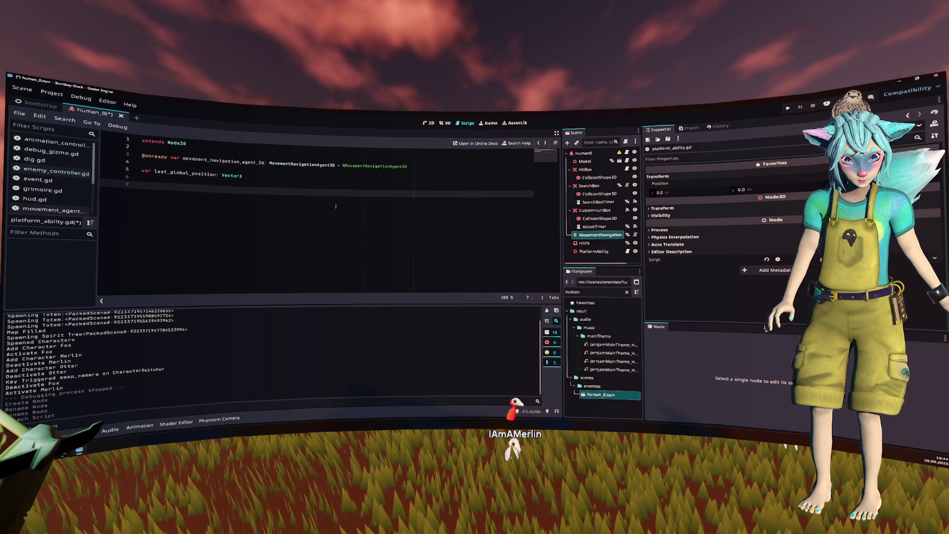
pyautogui.write('func ')
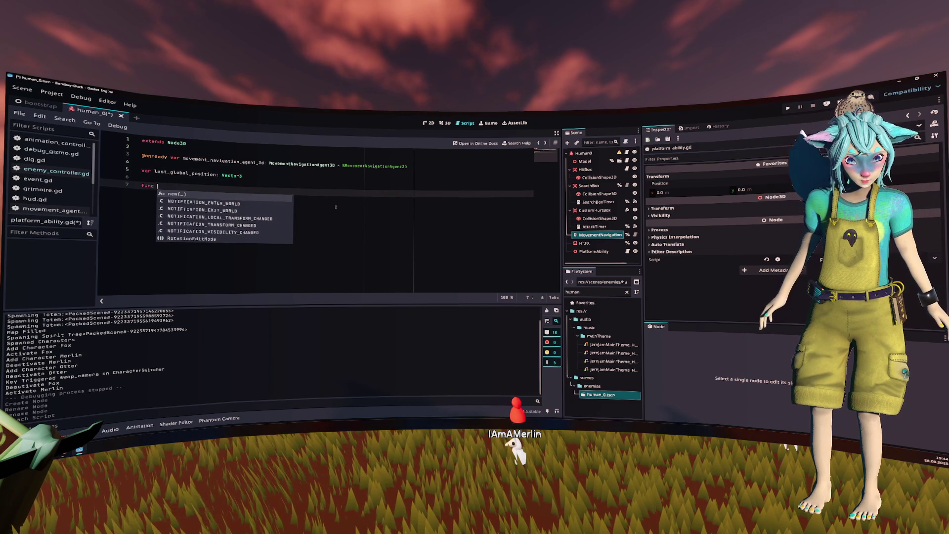
pyautogui.write('_')
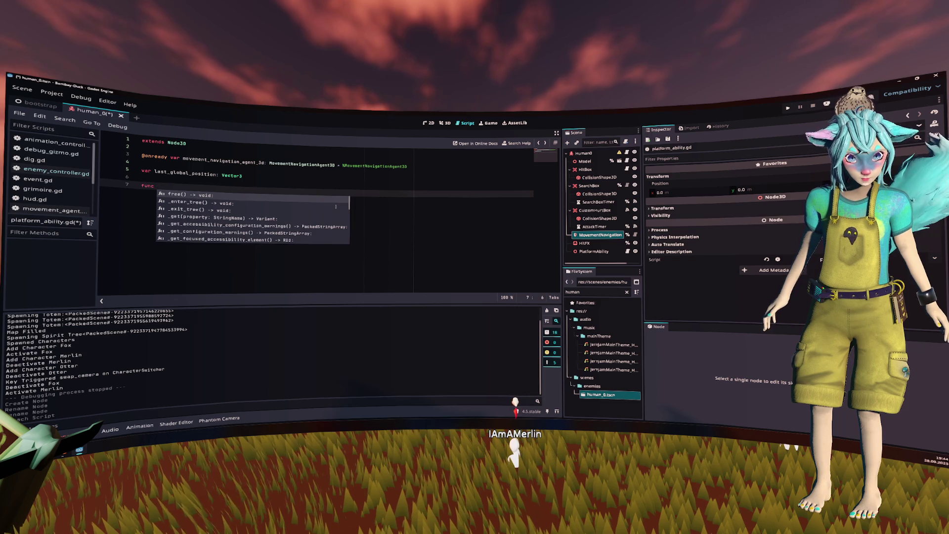
pyautogui.write('_pr')
pyautogui.press('Return')
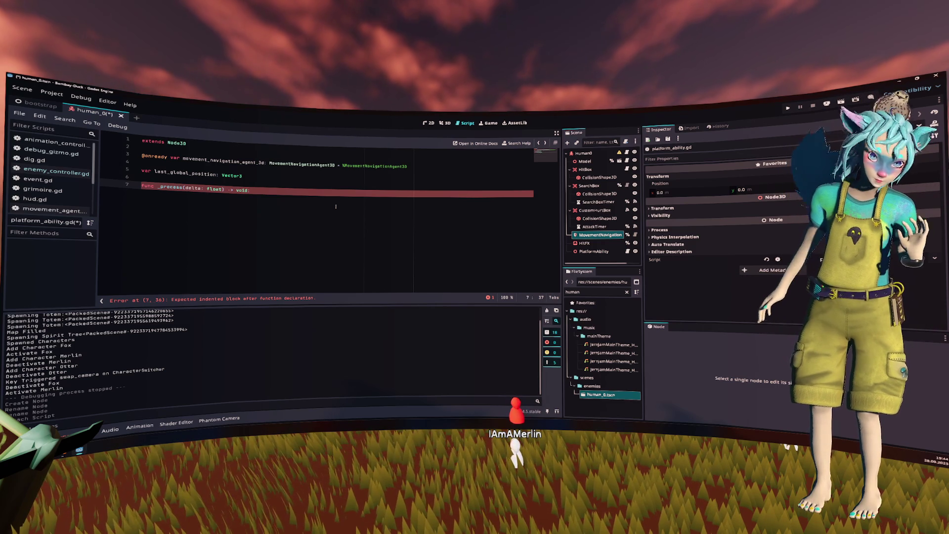
pyautogui.hotkey('ctrl', 'z')
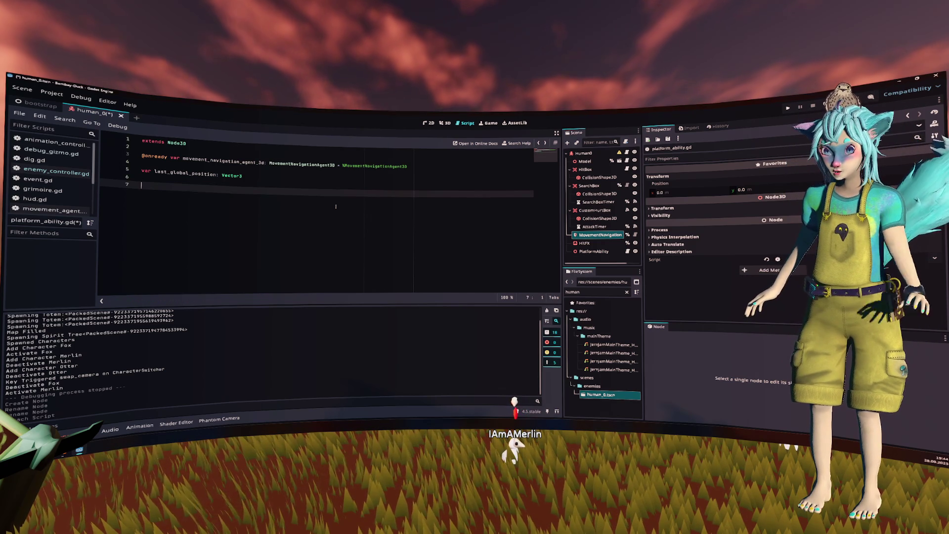
# Start a _ready function with a timer variable, then undo it.
pyautogui.write('func _r')
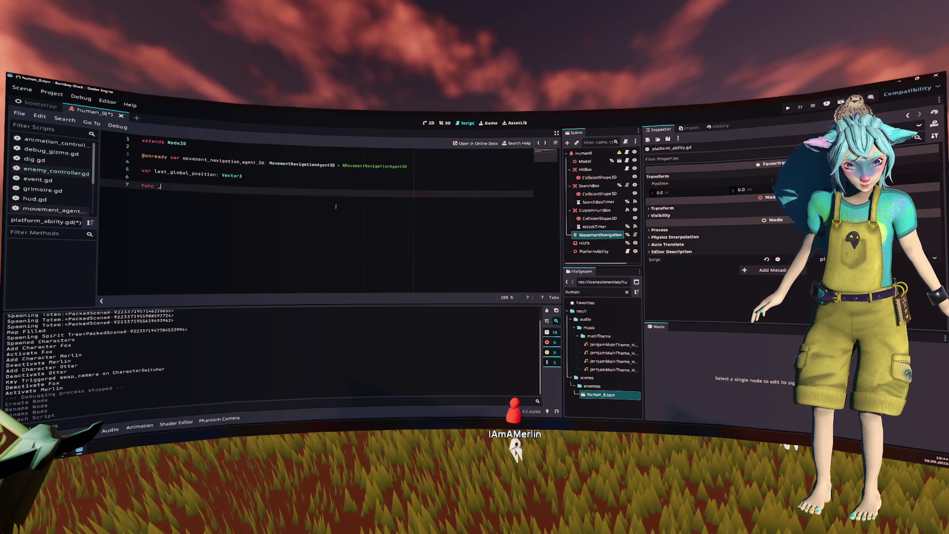
pyautogui.press('Return')
pyautogui.press('Return')
pyautogui.write('var ti')
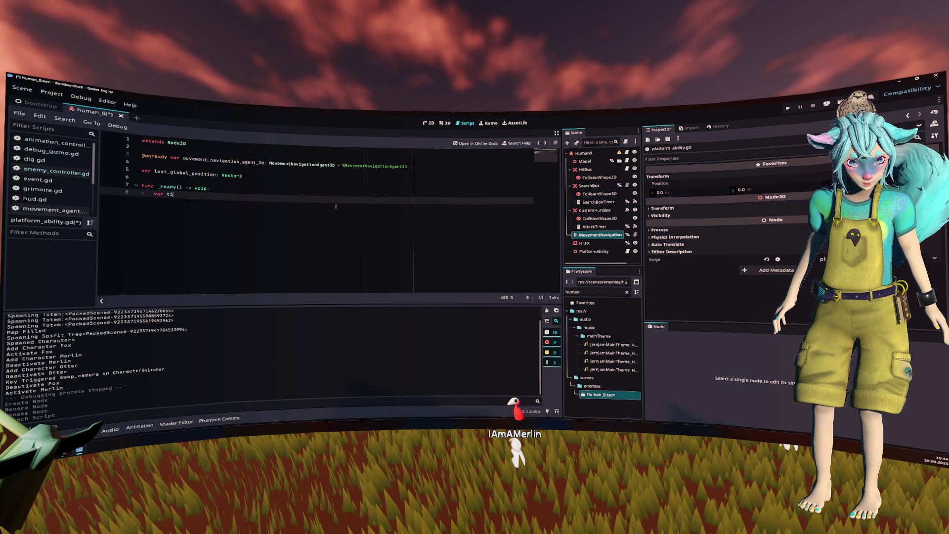
pyautogui.write('mer = Ti')
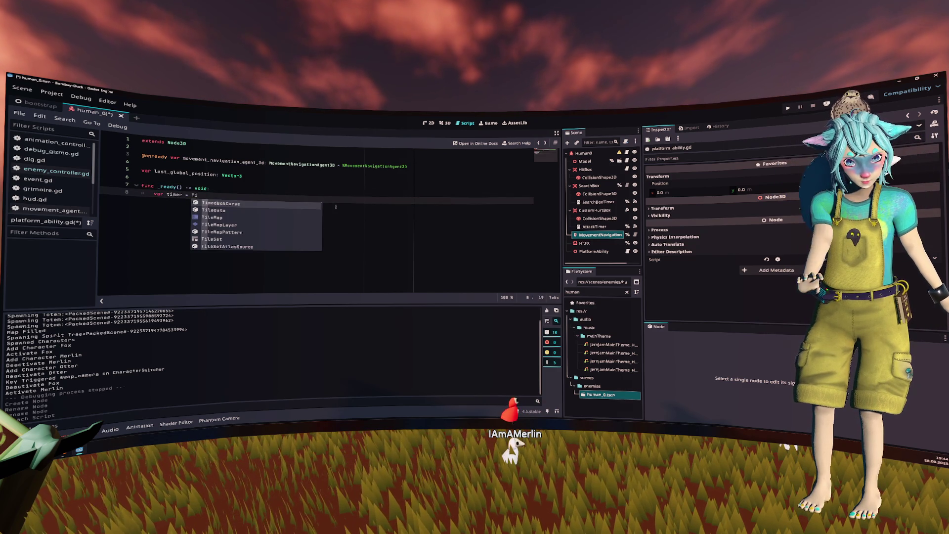
pyautogui.hotkey('ctrl', 'z')
pyautogui.rightClick(594, 251)
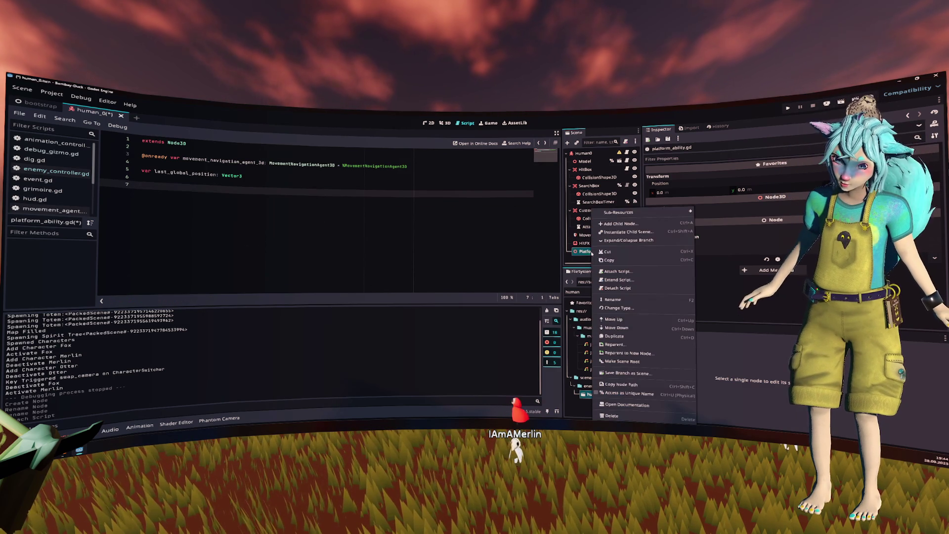
# Add a Timer child node under PlatformAbility.
pyautogui.click(647, 224)
pyautogui.write('timer')
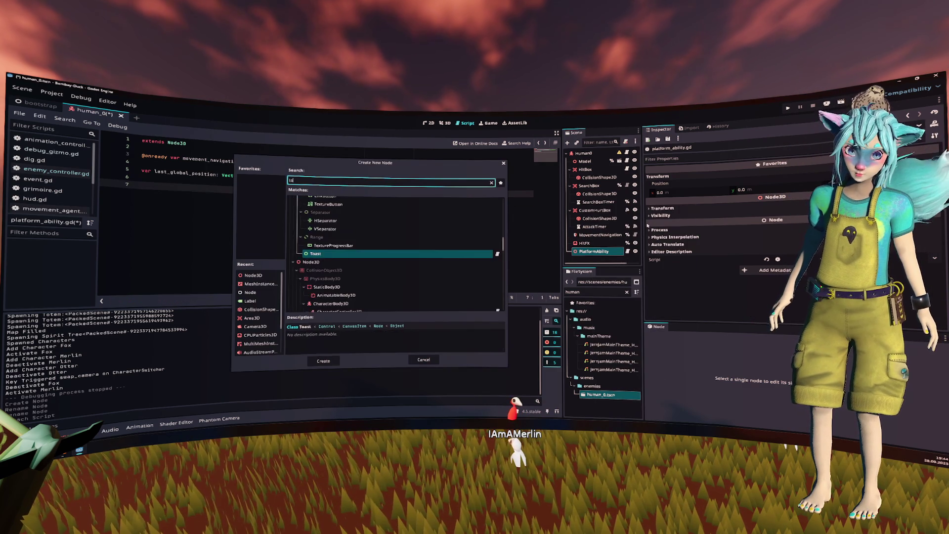
pyautogui.press('Return')
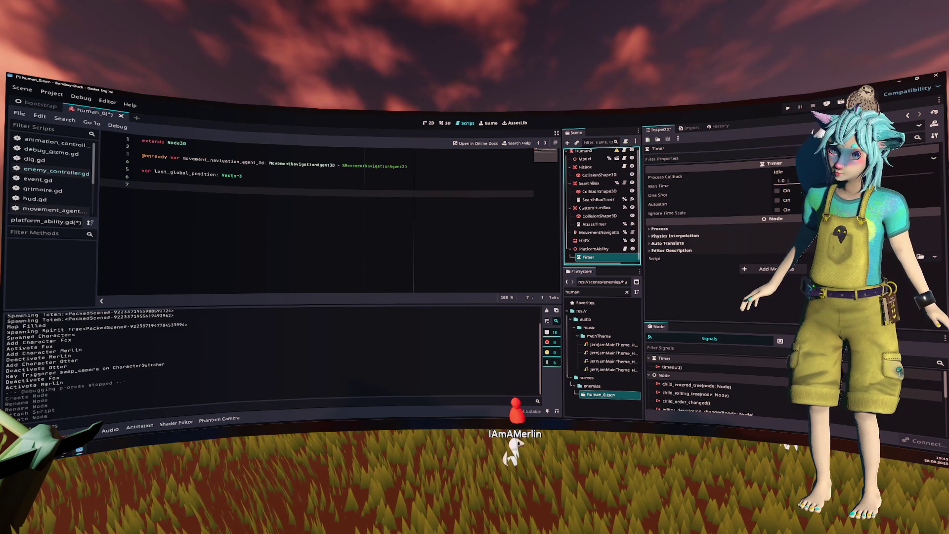
pyautogui.click(448, 204)
pyautogui.rightClick(612, 253)
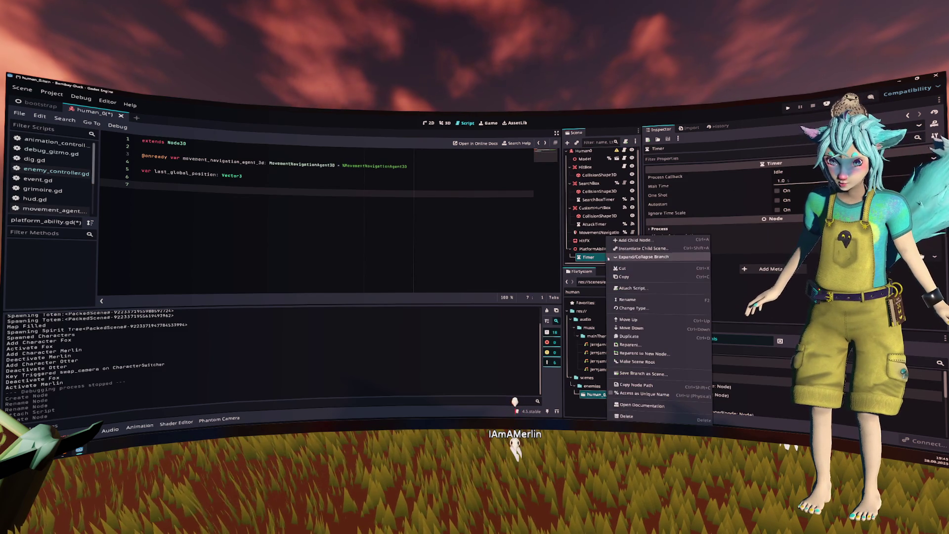
pyautogui.click(652, 396)
pyautogui.moveTo(588, 257)
pyautogui.mouseDown()
pyautogui.moveTo(318, 237)
pyautogui.moveTo(191, 190)
pyautogui.mouseUp()
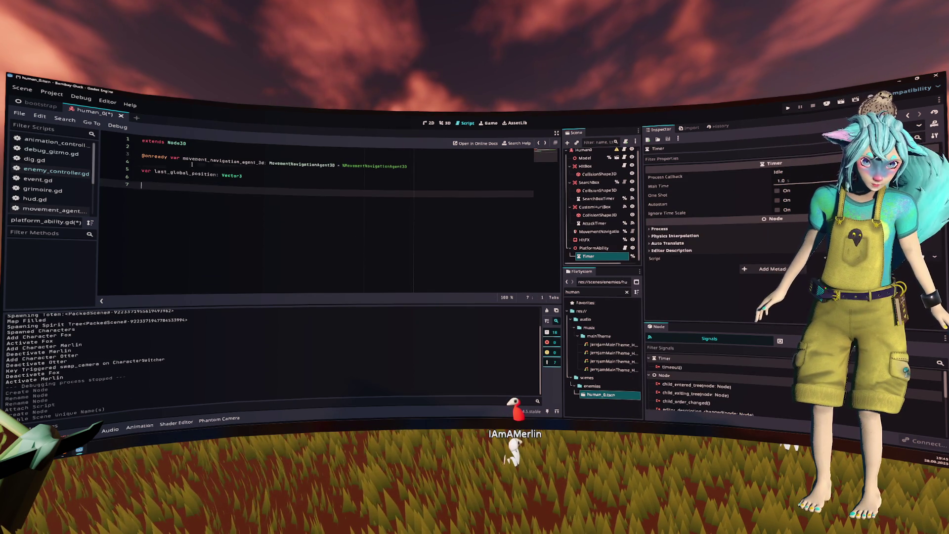
pyautogui.hotkey('alt', 'Up')
pyautogui.hotkey('alt', 'Up')
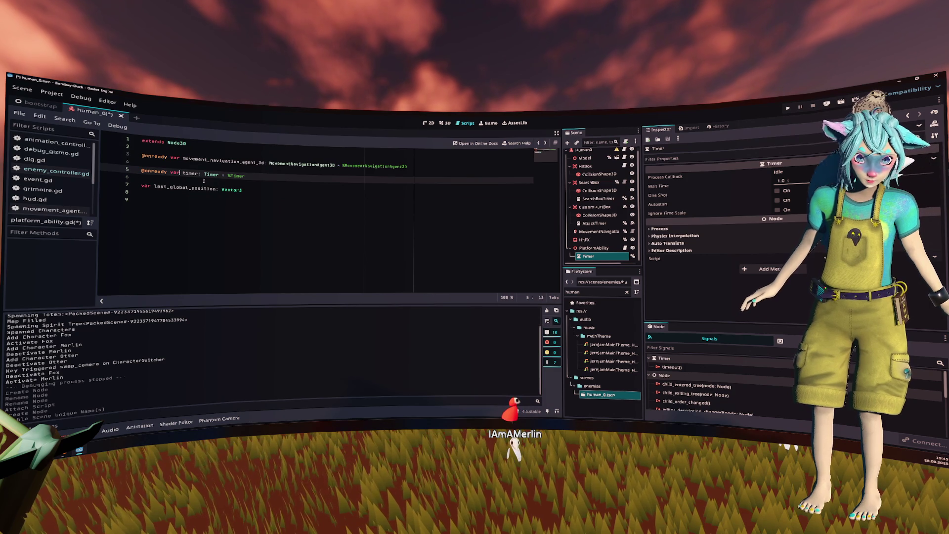
# Begin a func _ready declaration below the variables.
pyautogui.click(181, 187)
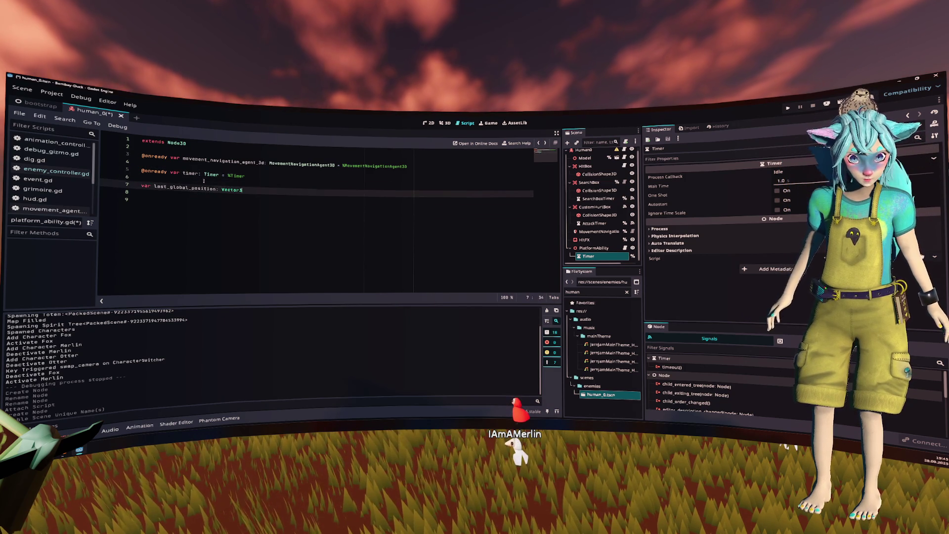
pyautogui.hotkey('ctrl', 'End')
pyautogui.press('Return')
pyautogui.write('fuync')
pyautogui.press('BackSpace')
pyautogui.press('BackSpace')
pyautogui.press('BackSpace')
pyautogui.write('nc _read')
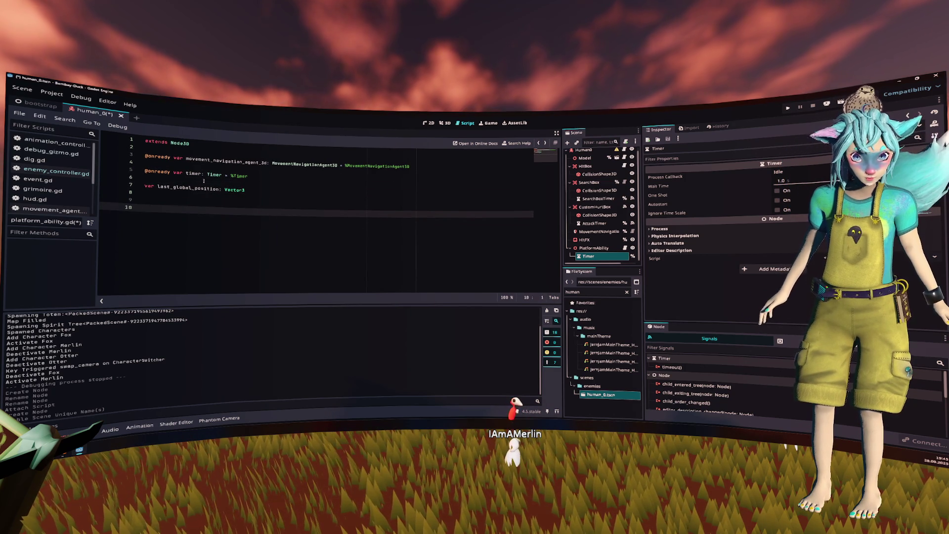
pyautogui.write('y() -> void:')
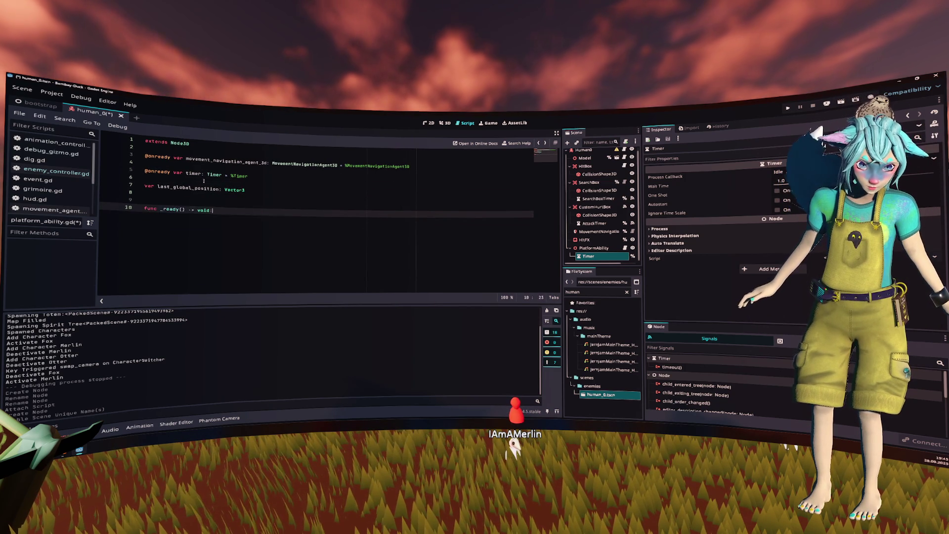
# Write _ready so it connects timer.timeout to _on_track_speed.
pyautogui.press('Return')
pyautogui.press('Return')
pyautogui.write('timer.timeout')
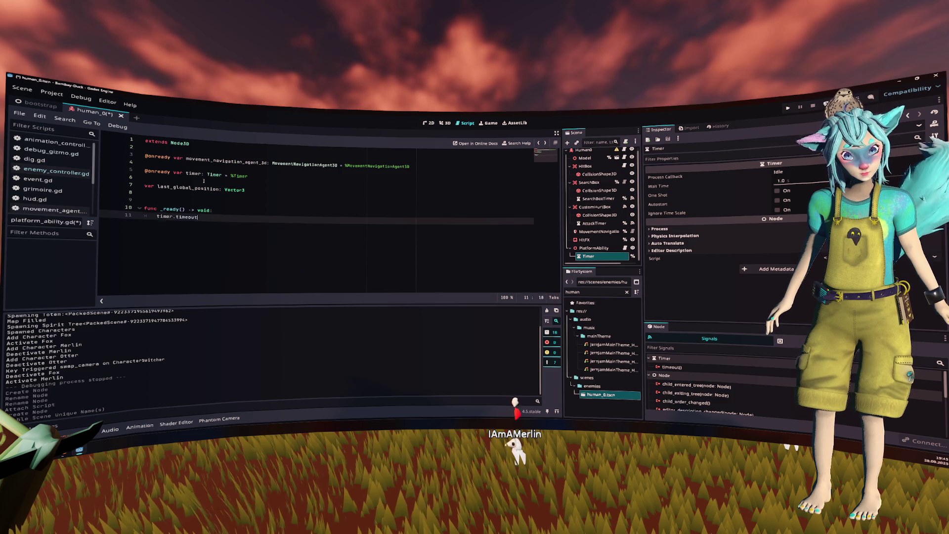
pyautogui.press('Return')
pyautogui.write('.connect()')
pyautogui.press('Home')
pyautogui.press('BackSpace')
pyautogui.press('BackSpace')
pyautogui.press('End')
pyautogui.press('Left')
pyautogui.write('_')
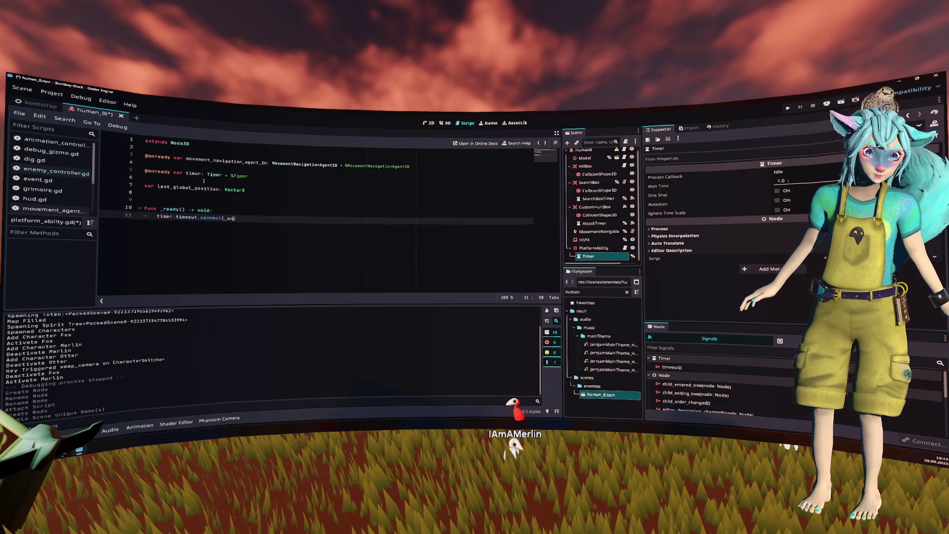
pyautogui.write('on_t')
pyautogui.write('rack_speed')
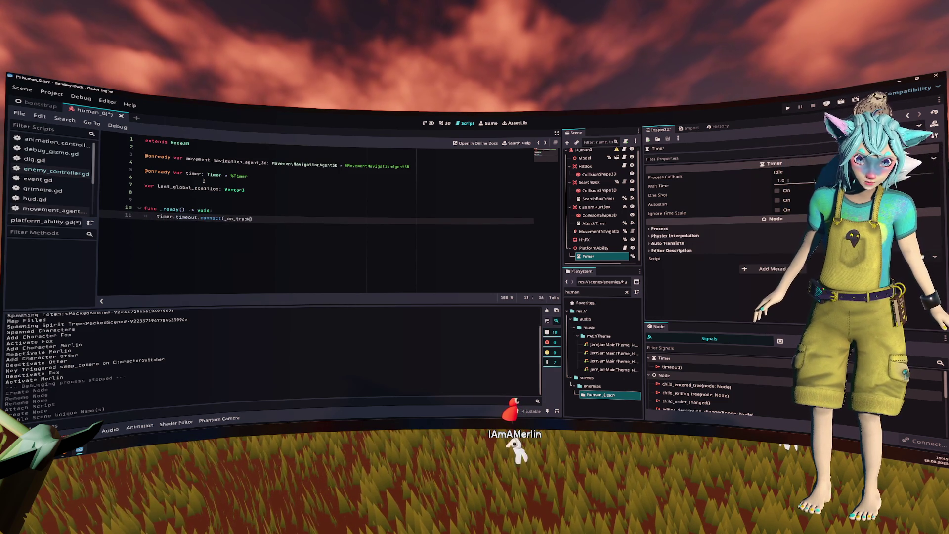
pyautogui.hotkey('ctrl', 'shift', 'Left')
# Add a func _on_track_speed() -> void: below _ready.
pyautogui.hotkey('ctrl', 'c')
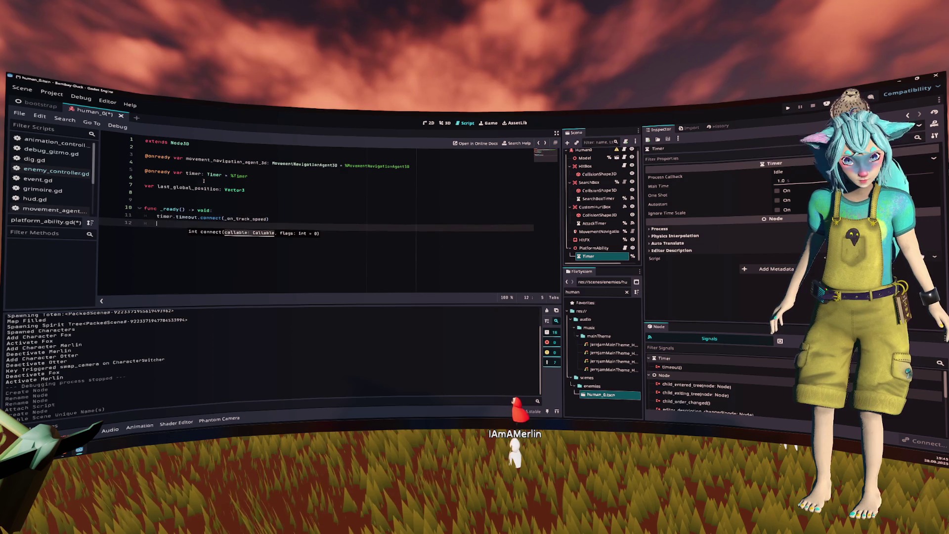
pyautogui.press('End')
pyautogui.press('Return')
pyautogui.press('Return')
pyautogui.write('func')
pyautogui.hotkey('ctrl', 'v')
pyautogui.write('() -')
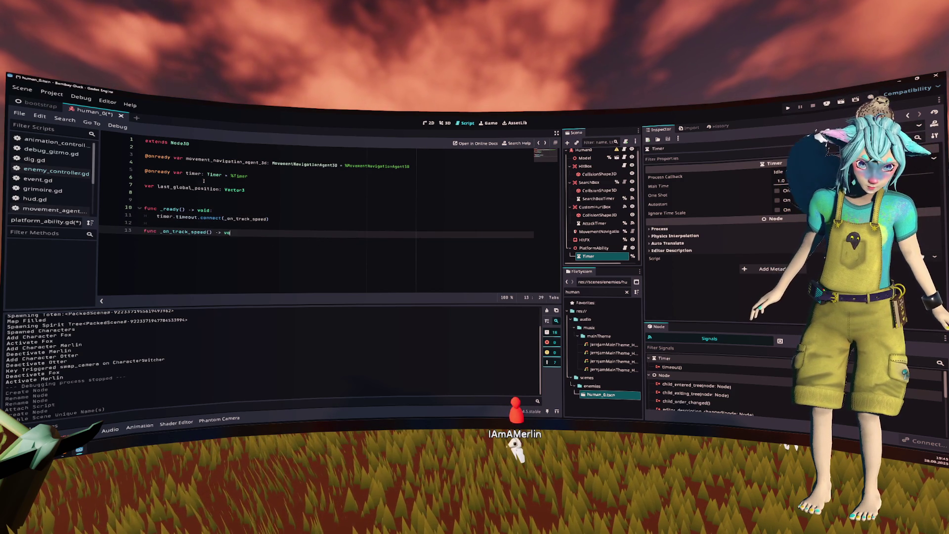
pyautogui.write('> void:')
pyautogui.press('Return')
# Set last_global_position = global_position in the _on_track_speed body.
pyautogui.press('Up')
pyautogui.press('Up')
pyautogui.press('Up')
pyautogui.hotkey('ctrl', 'shift', 'Right')
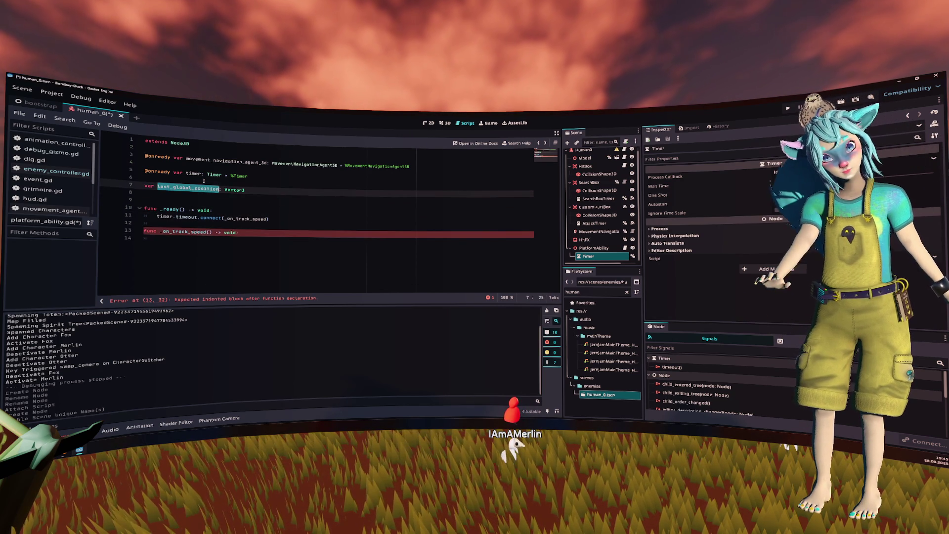
pyautogui.hotkey('ctrl', 'c')
pyautogui.click(234, 248)
pyautogui.hotkey('ctrl', 'v')
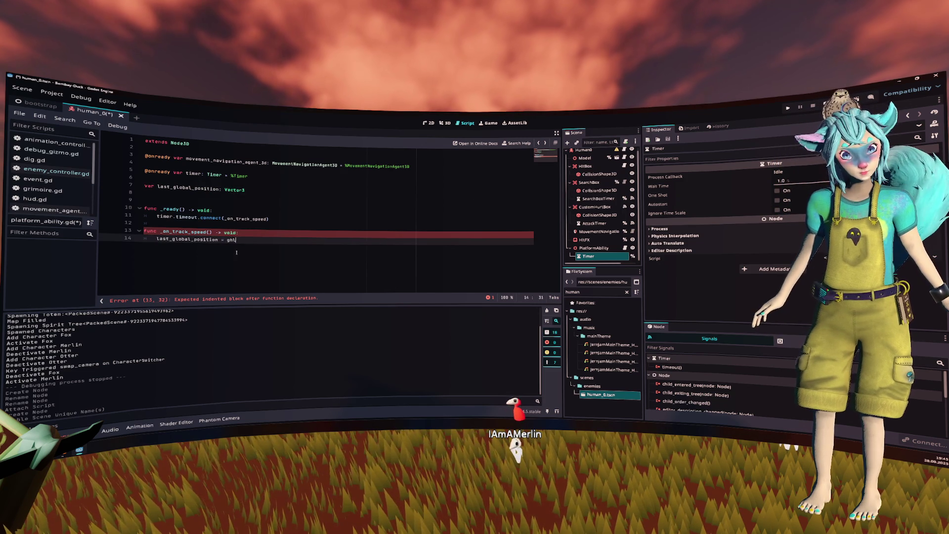
pyautogui.write('global')
pyautogui.press('Return')
# Declare a var _current_speed: float below the other variables.
pyautogui.press('Up')
pyautogui.press('Up')
pyautogui.press('Up')
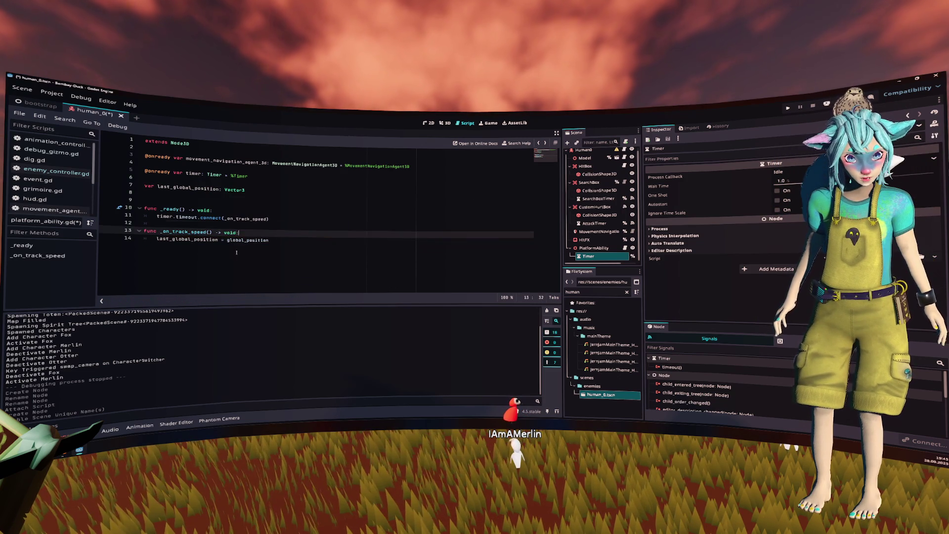
pyautogui.write('var current')
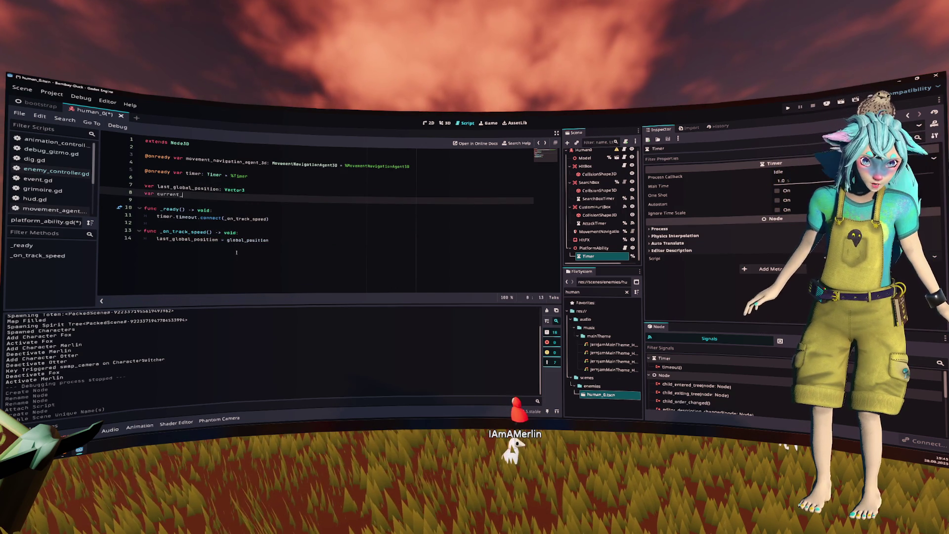
pyautogui.write('_')
pyautogui.press('Up')
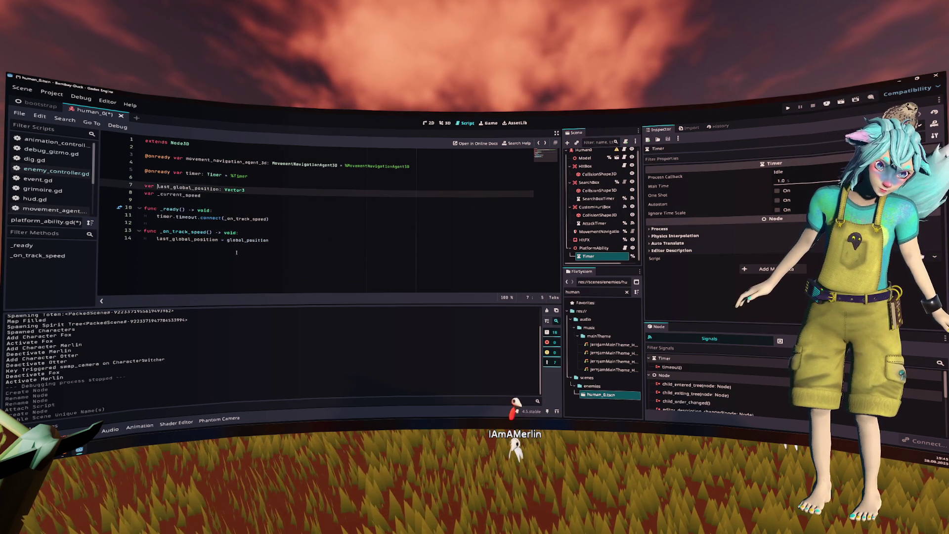
pyautogui.write('_')
pyautogui.press('Down')
pyautogui.press('End')
pyautogui.write('oat')
# Compute _current_speed as last_global_position.distance_squared_to(global_position) before the position update.
pyautogui.press('Down')
pyautogui.press('Down')
pyautogui.press('Down')
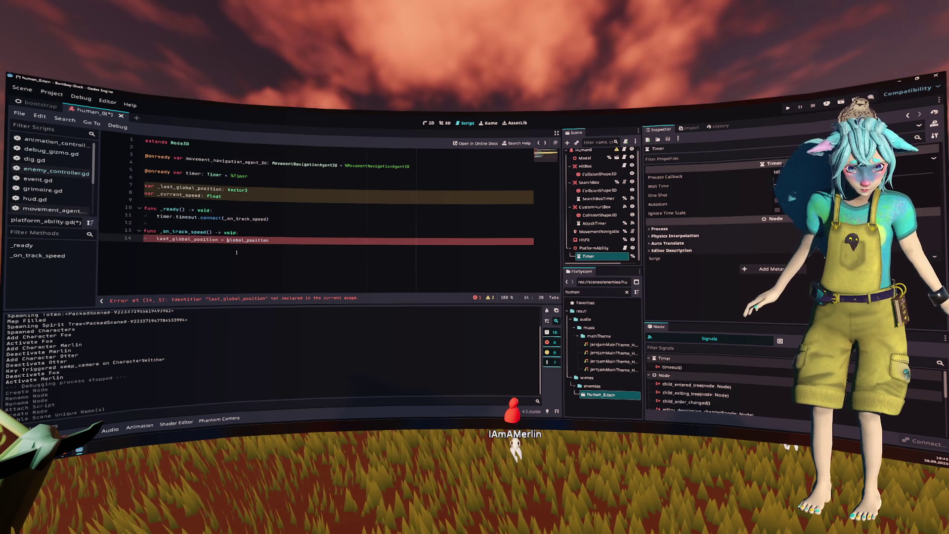
pyautogui.press('End')
pyautogui.press('Return')
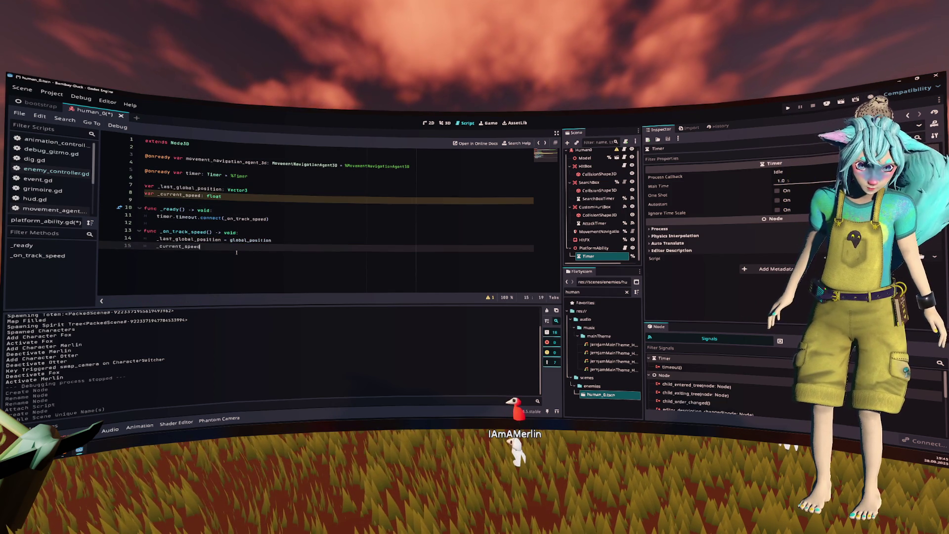
pyautogui.write(' =')
pyautogui.press('Escape')
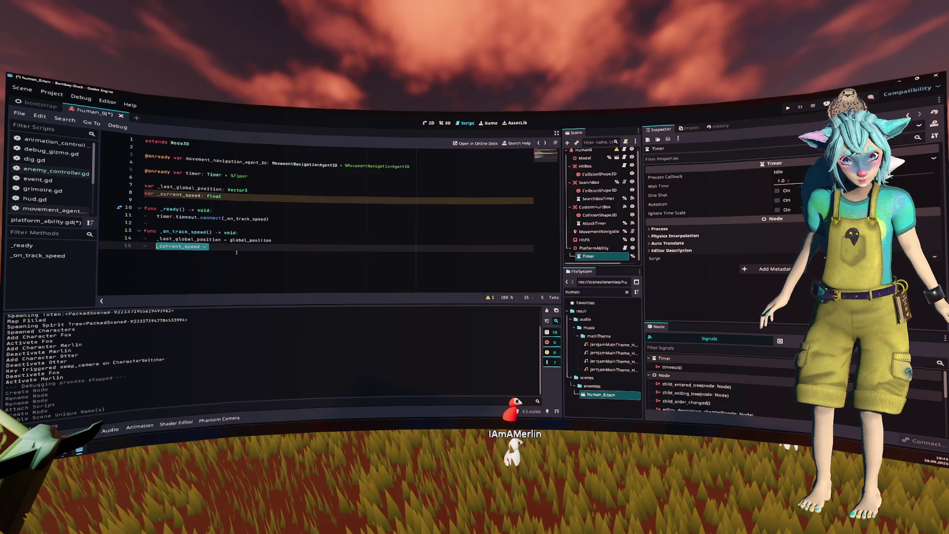
pyautogui.hotkey('alt', 'Up')
pyautogui.press('Up')
pyautogui.press('End')
pyautogui.write('_last_global_position')
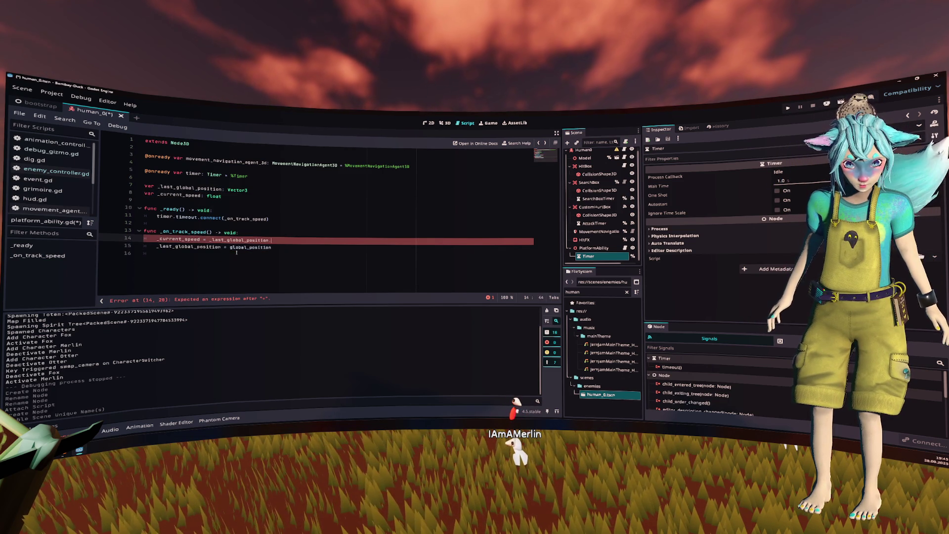
pyautogui.write('.dis')
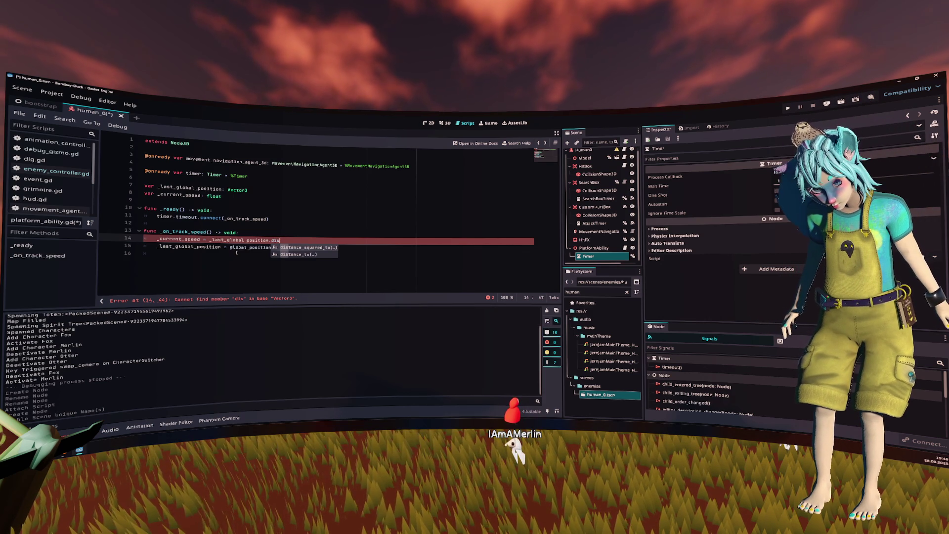
pyautogui.press('Return')
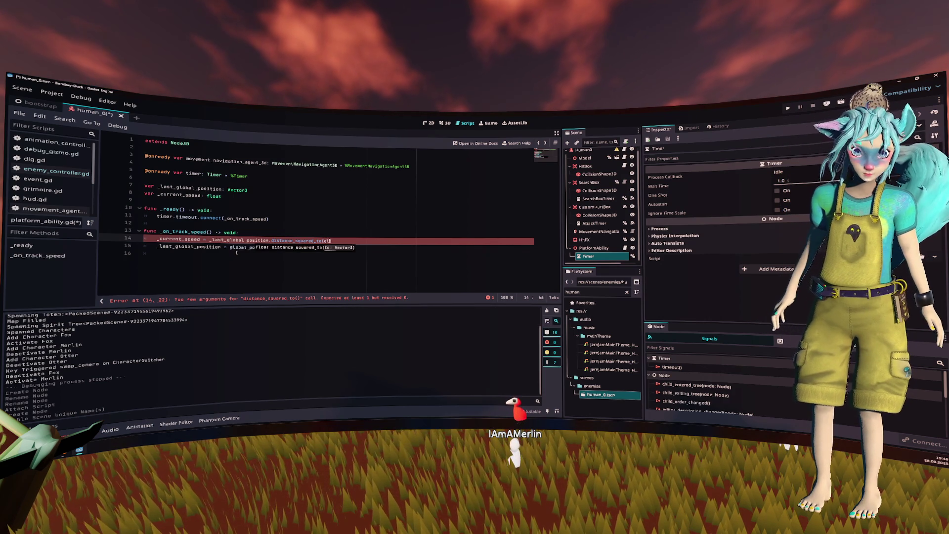
pyautogui.write('lo')
pyautogui.press('Return')
# Add print(_current_speed) after the position update.
pyautogui.press('Up')
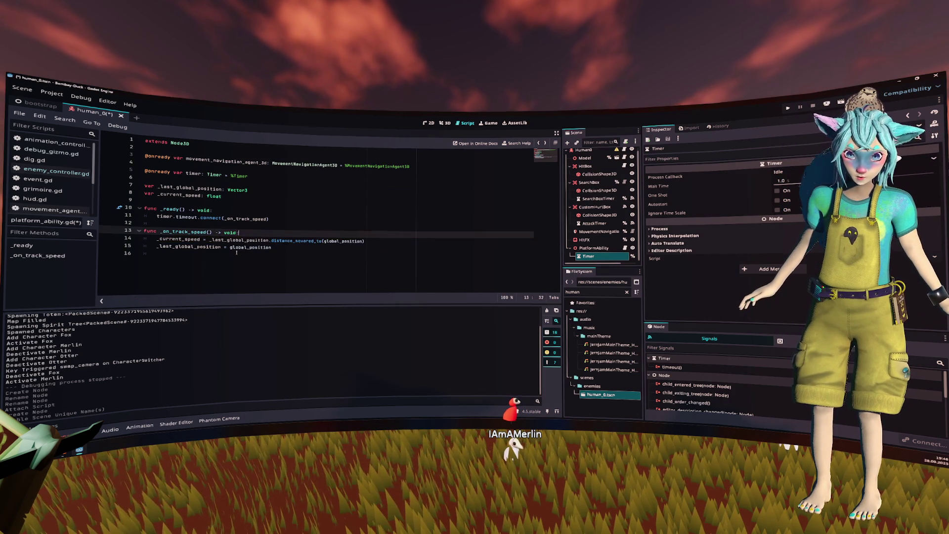
pyautogui.press('Up')
pyautogui.press('Up')
pyautogui.press('Up')
pyautogui.click(360, 253)
pyautogui.press('Up')
pyautogui.press('Up')
pyautogui.hotkey('ctrl', 'shift', 'Right')
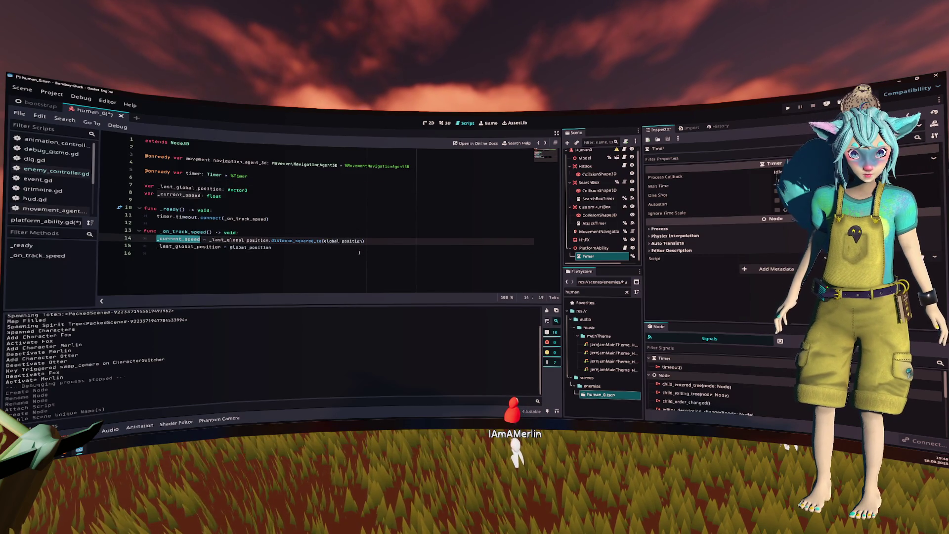
pyautogui.press('Down')
pyautogui.press('End')
pyautogui.press('Return')
pyautogui.write('print')
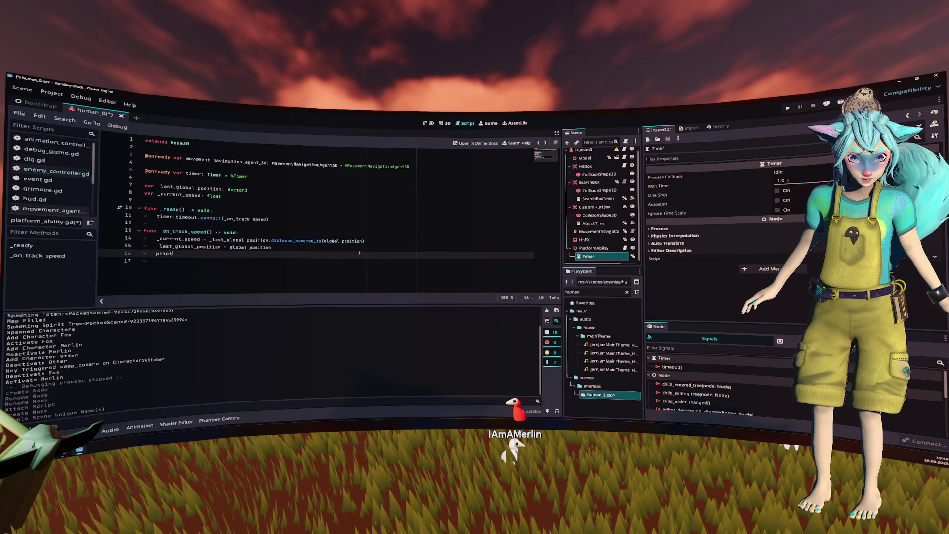
pyautogui.write('(_current_speed)')
# Save the script and replace distance_squared_to with distance_to in _on_track_speed.
pyautogui.press('Return')
pyautogui.hotkey('ctrl', 's')
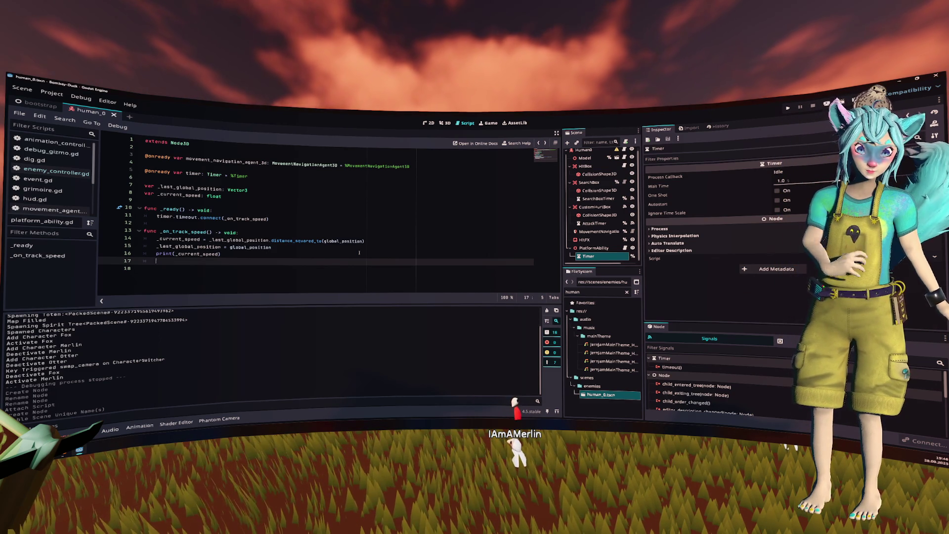
pyautogui.moveTo(254, 243)
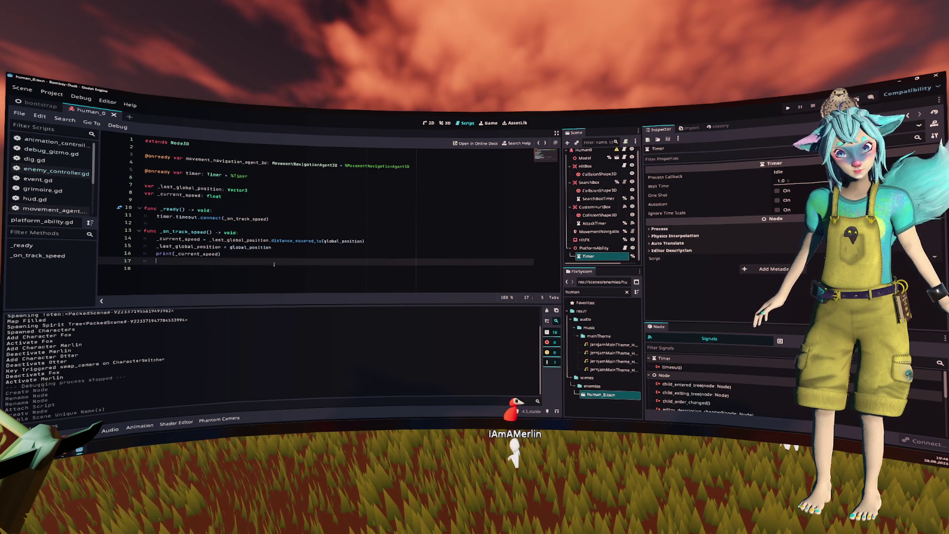
pyautogui.click(299, 241)
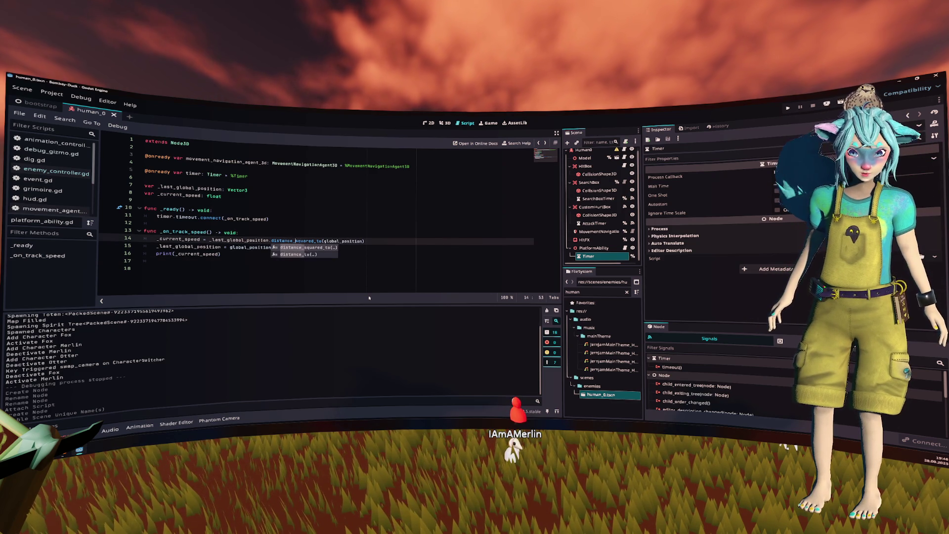
pyautogui.press('Down')
pyautogui.press('Tab')
# Make the print read print("CurrentSpeed:", _current_speed) and begin 'if _current_speed <' below it.
pyautogui.click(367, 288)
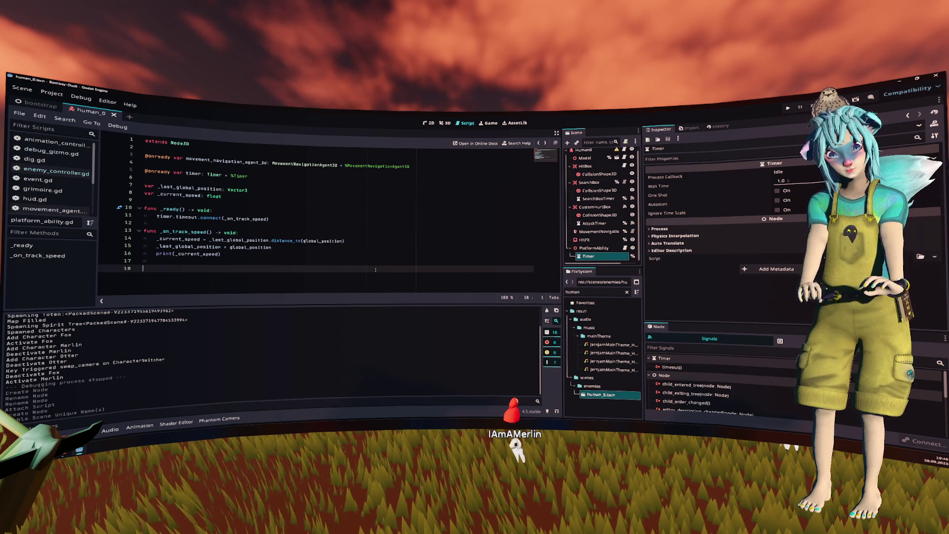
pyautogui.press('Up')
pyautogui.press('Up')
pyautogui.press('End')
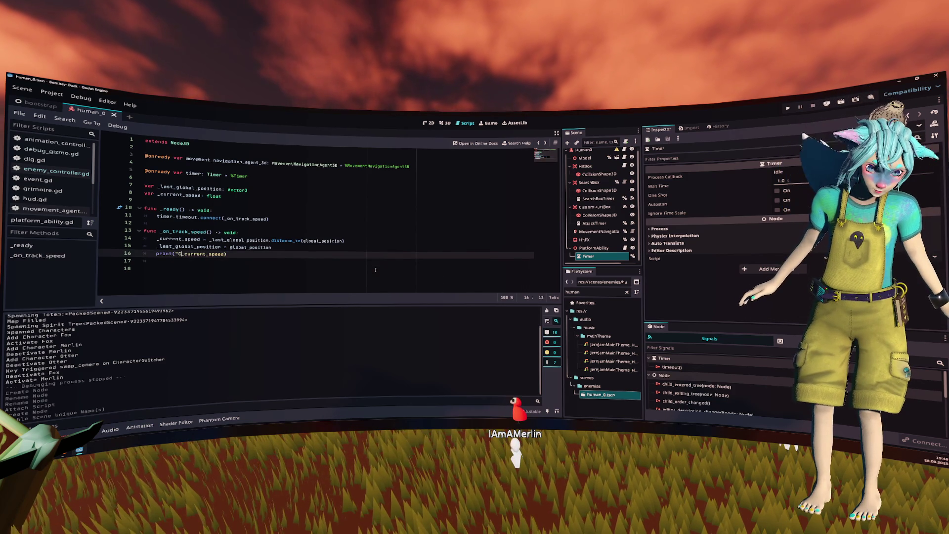
pyautogui.write('"CurrentSpee')
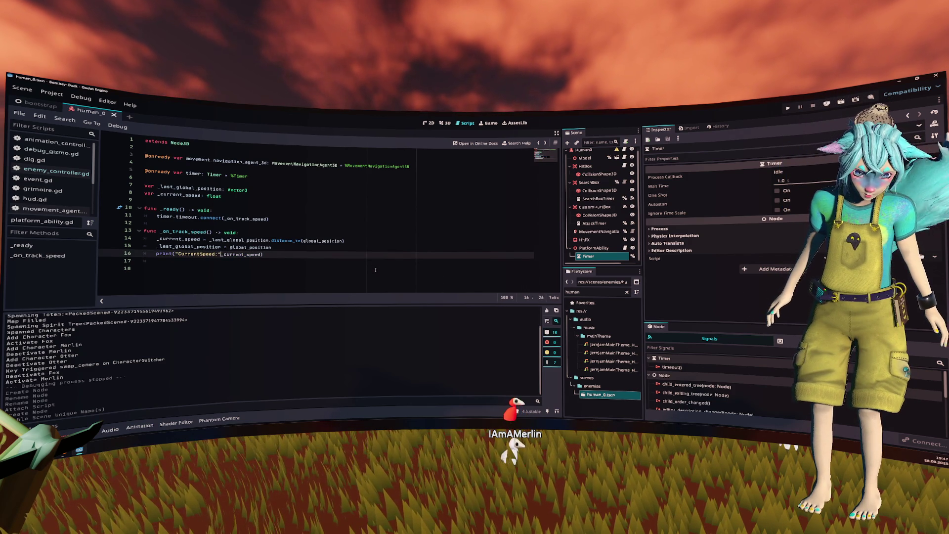
pyautogui.write('d:"')
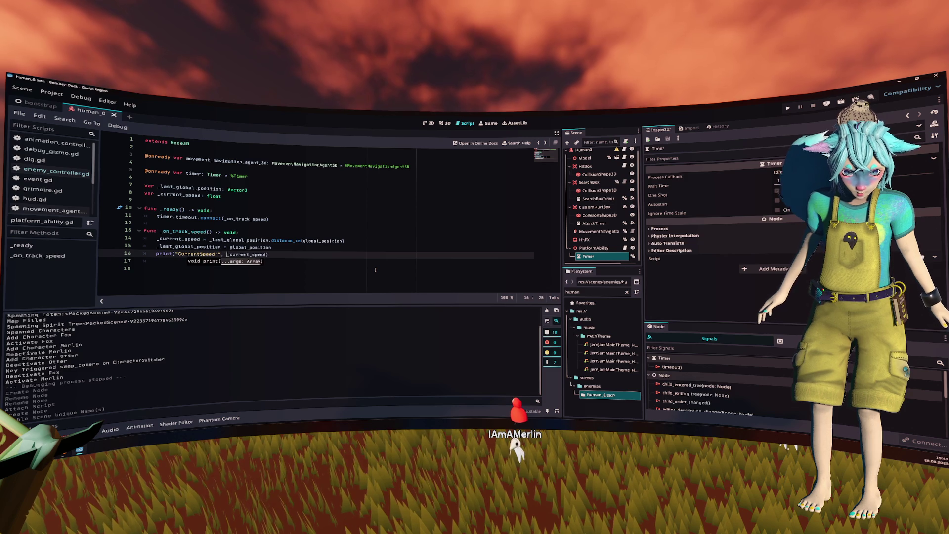
pyautogui.press('Left')
pyautogui.write(',')
pyautogui.press('End')
pyautogui.press('Return')
pyautogui.press('Return')
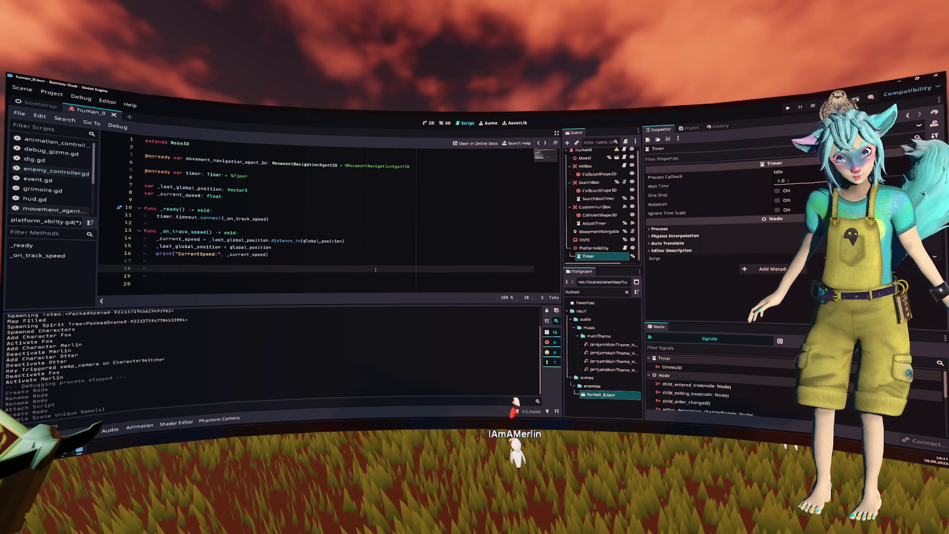
pyautogui.write('if _current_speed <')
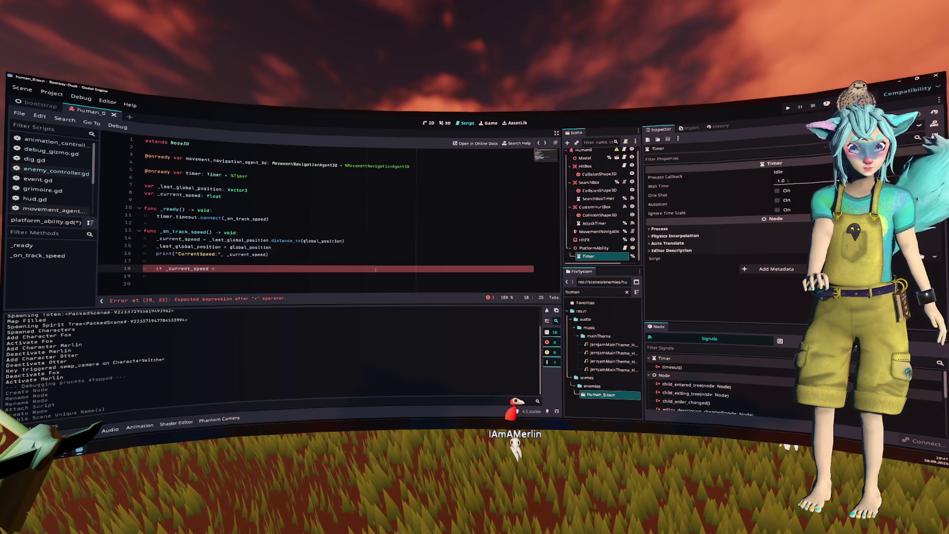
# Make the if compare _current_speed against standing_threshold instead of 0.85.
pyautogui.hotkey('shift', 'Home')
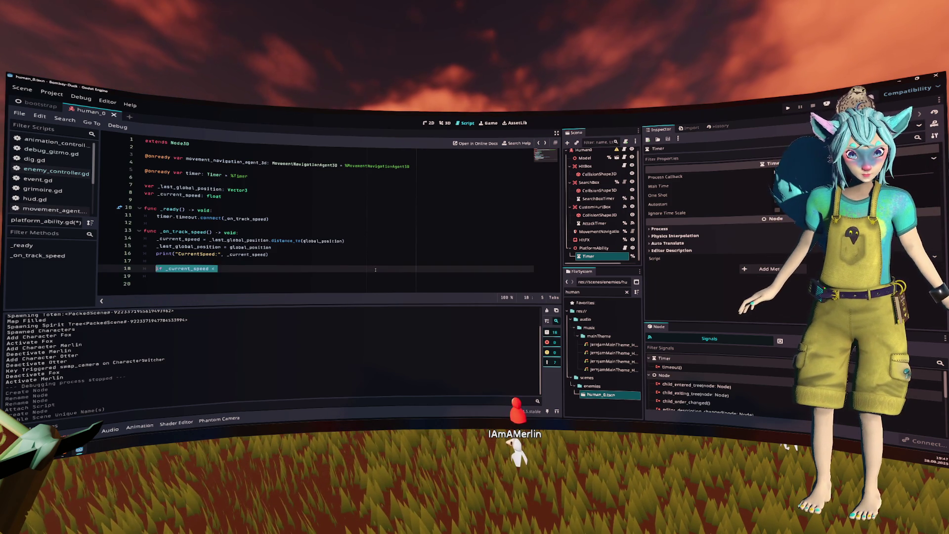
pyautogui.press('End')
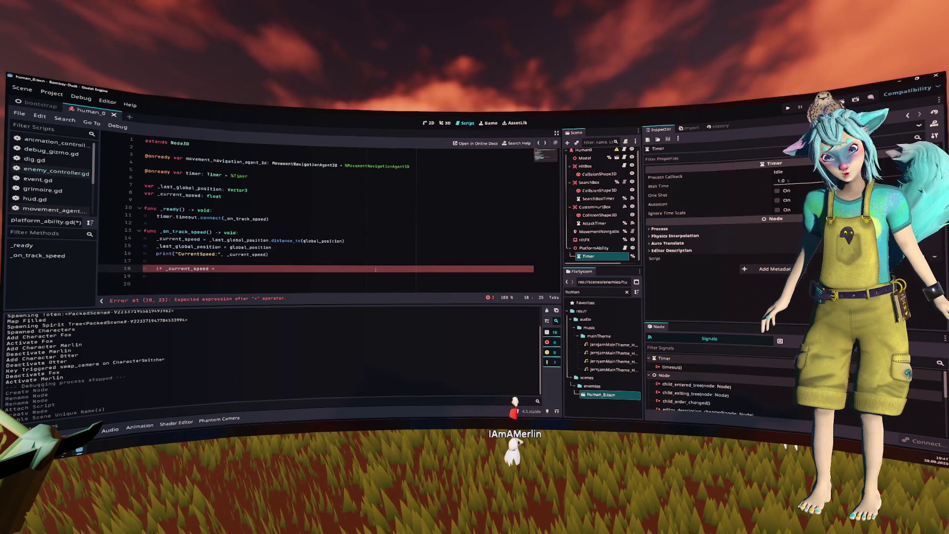
pyautogui.write('0.')
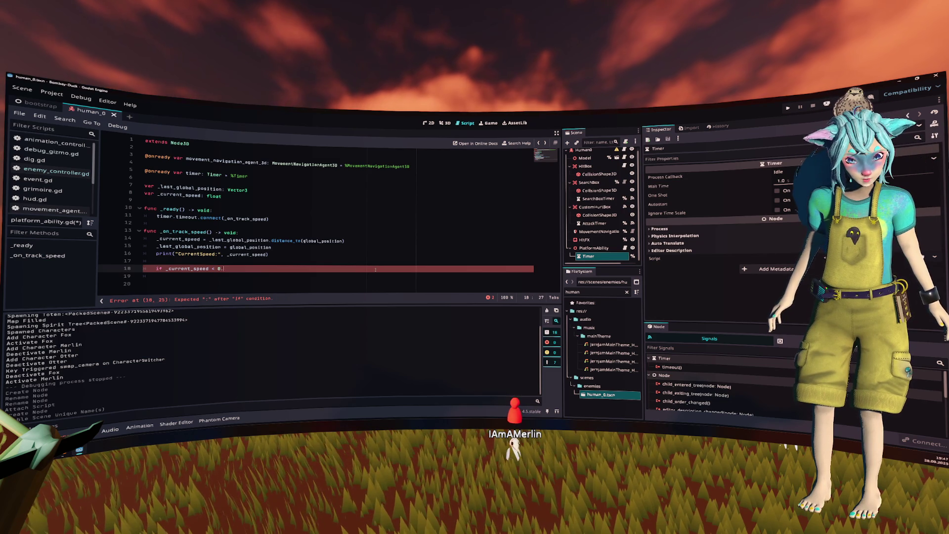
pyautogui.write('85')
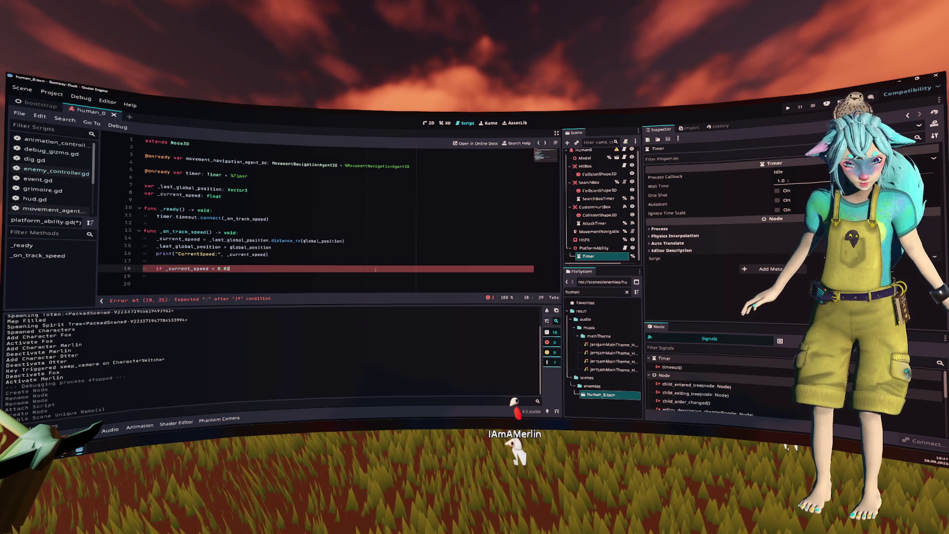
pyautogui.write(':')
pyautogui.press('Left')
pyautogui.hotkey('shift', 'Left')
pyautogui.hotkey('shift', 'Left')
pyautogui.hotkey('shift', 'Left')
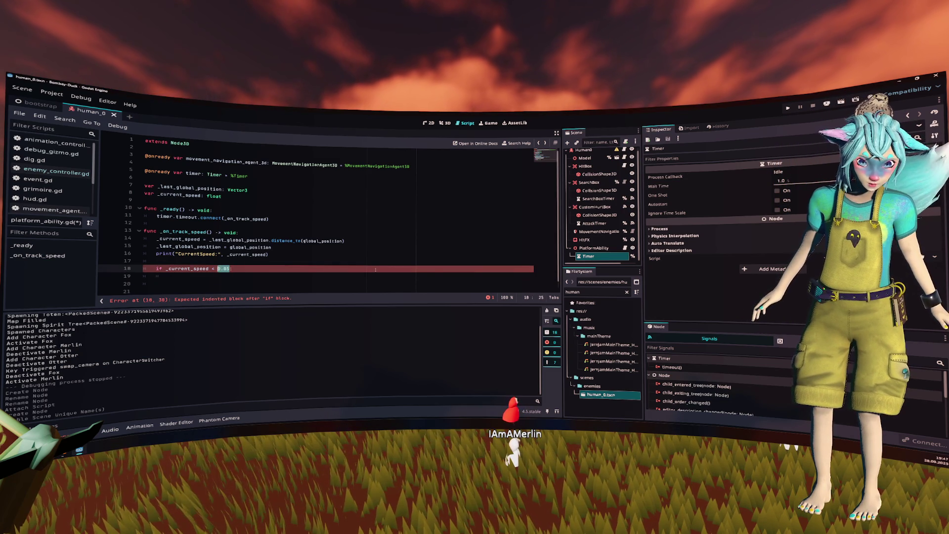
pyautogui.write('THRESHOLD')
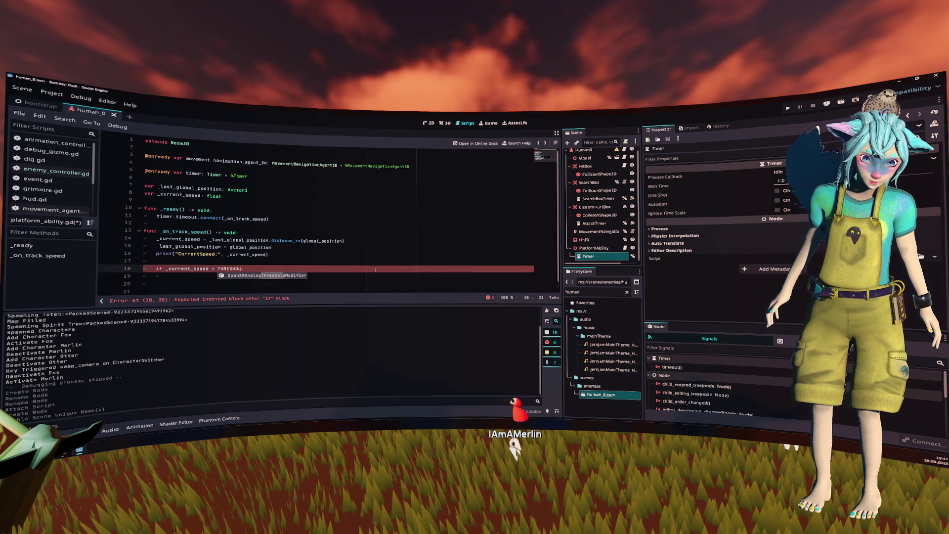
pyautogui.write('st')
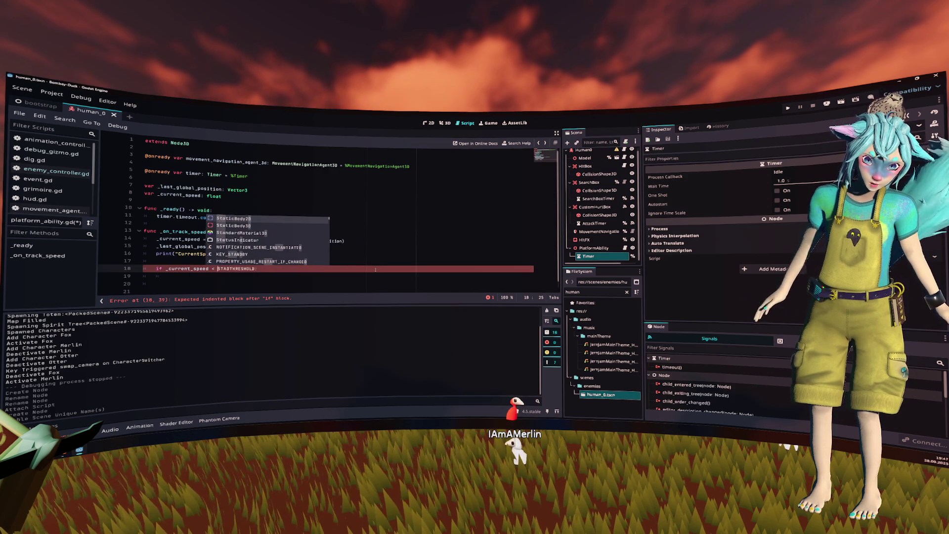
pyautogui.write('anding_thre')
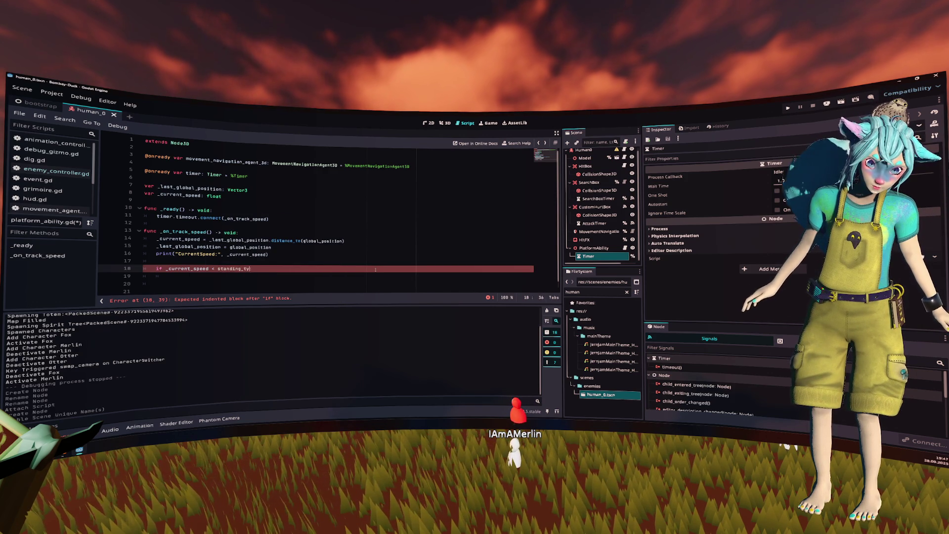
pyautogui.write('shold:')
pyautogui.press('Left')
pyautogui.hotkey('ctrl', 'shift', 'Left')
pyautogui.click(348, 191)
pyautogui.press('Up')
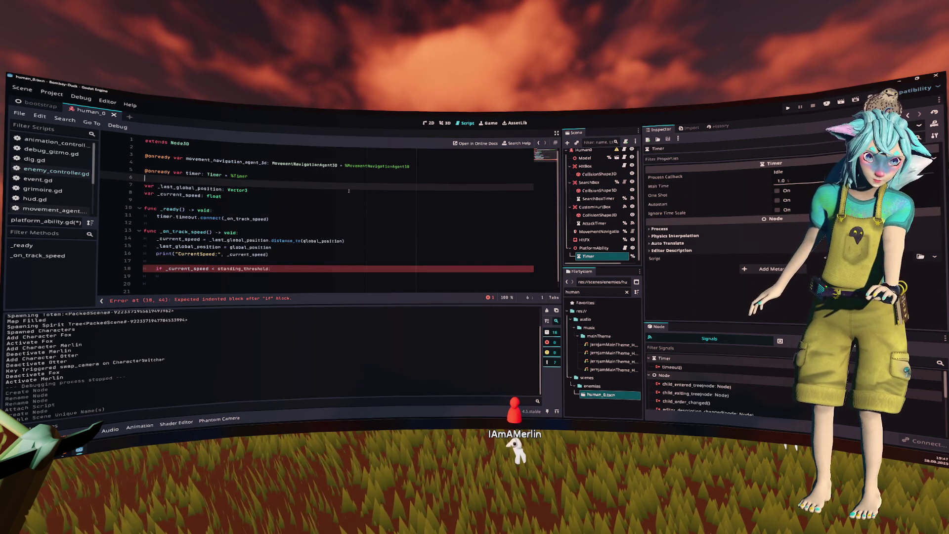
pyautogui.press('Return')
pyautogui.press('Return')
pyautogui.press('Up')
pyautogui.write('@export')
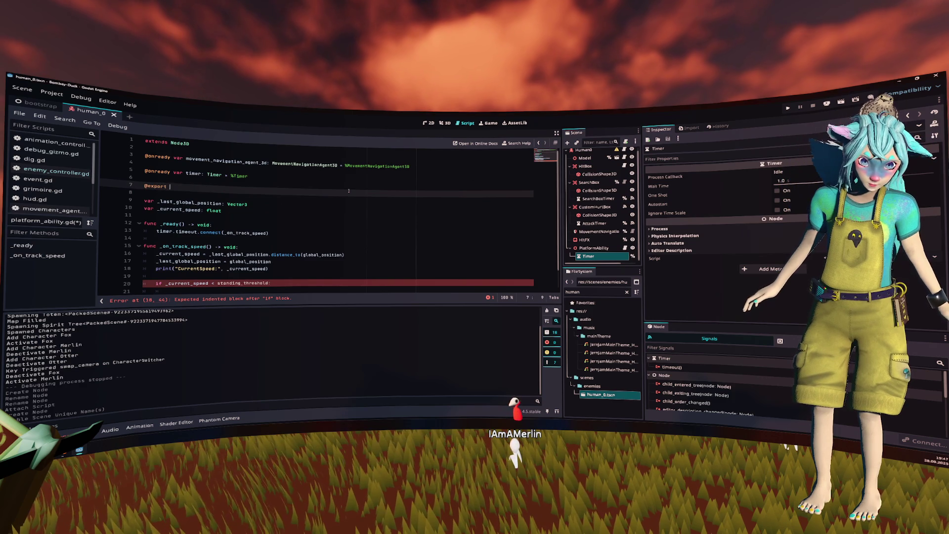
pyautogui.hotkey('ctrl', 'shift', 'd')
pyautogui.write('var')
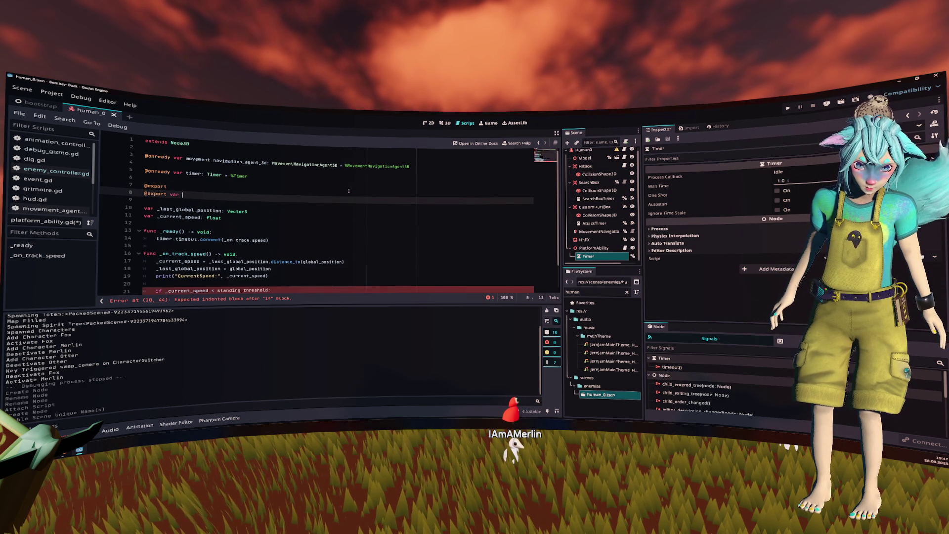
pyautogui.press('Up')
pyautogui.press('Up')
pyautogui.press('Down')
pyautogui.hotkey('ctrl', 'shift', 'k')
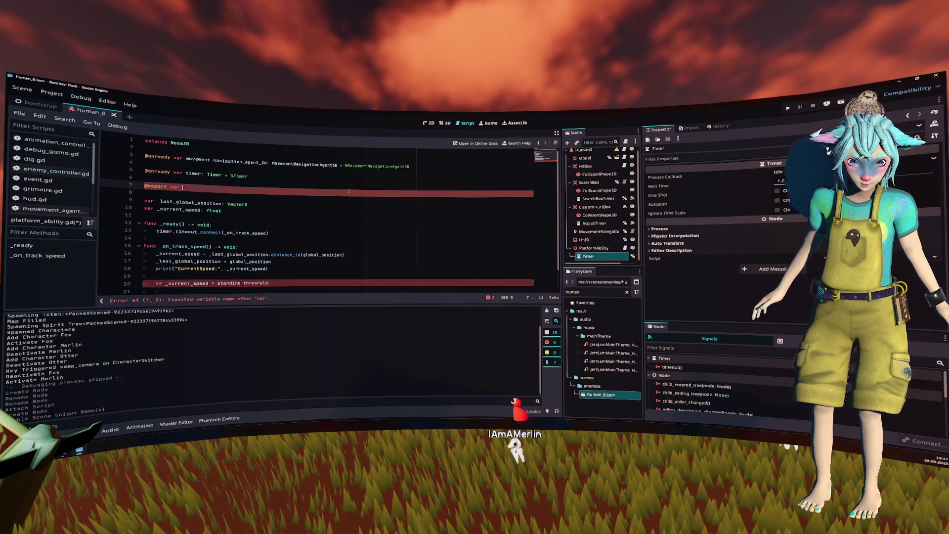
pyautogui.write('standing_threshold')
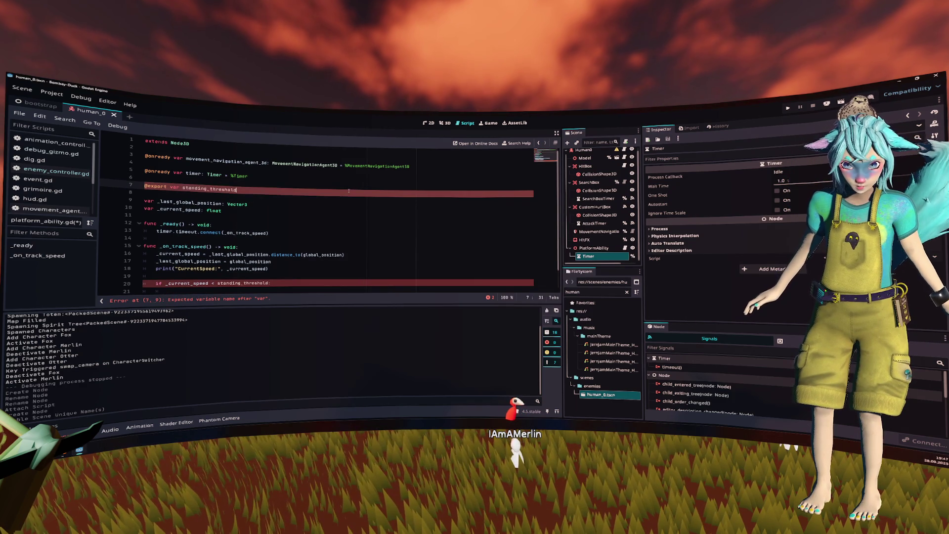
pyautogui.write(' = 0.05')
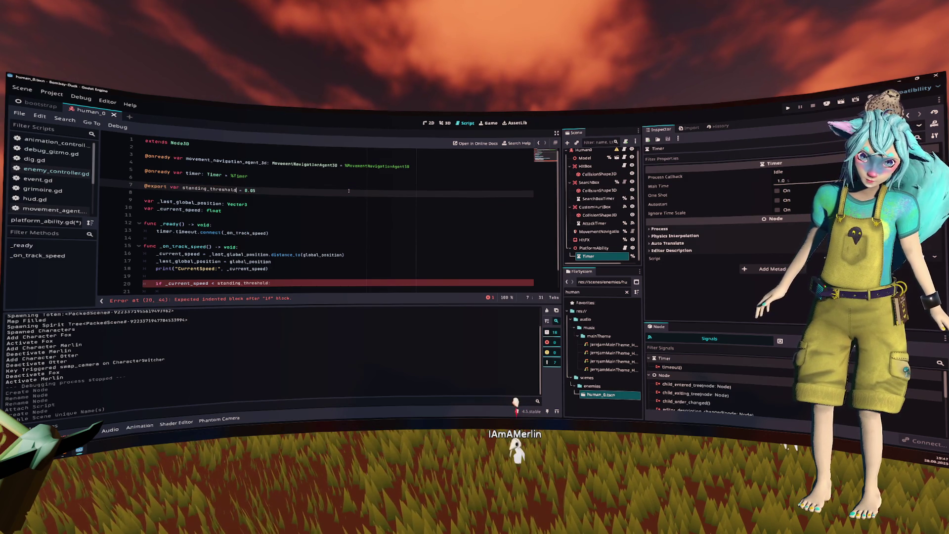
# Extend the if condition with 'not movement_navigation_agent_3d.is_target_reachable()' and open its body.
pyautogui.click(306, 284)
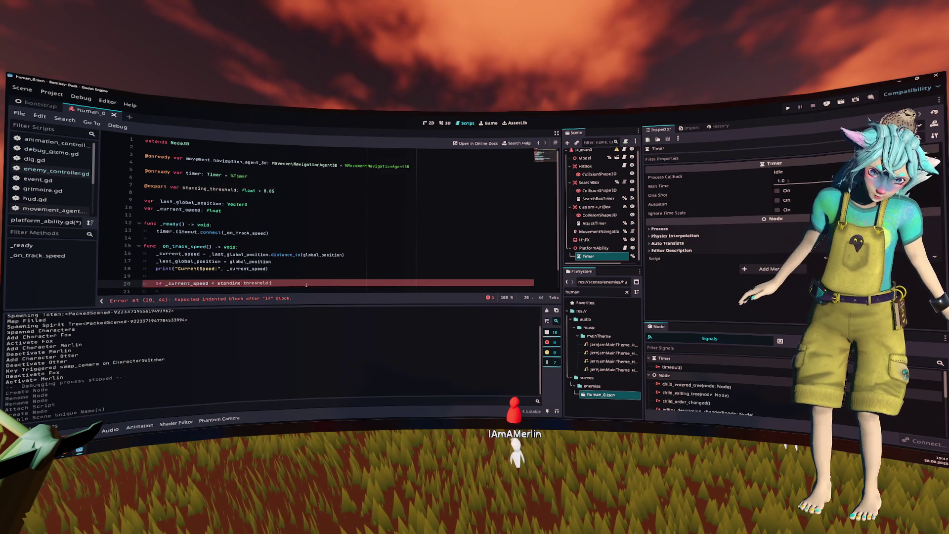
pyautogui.press('Return')
pyautogui.click(307, 285)
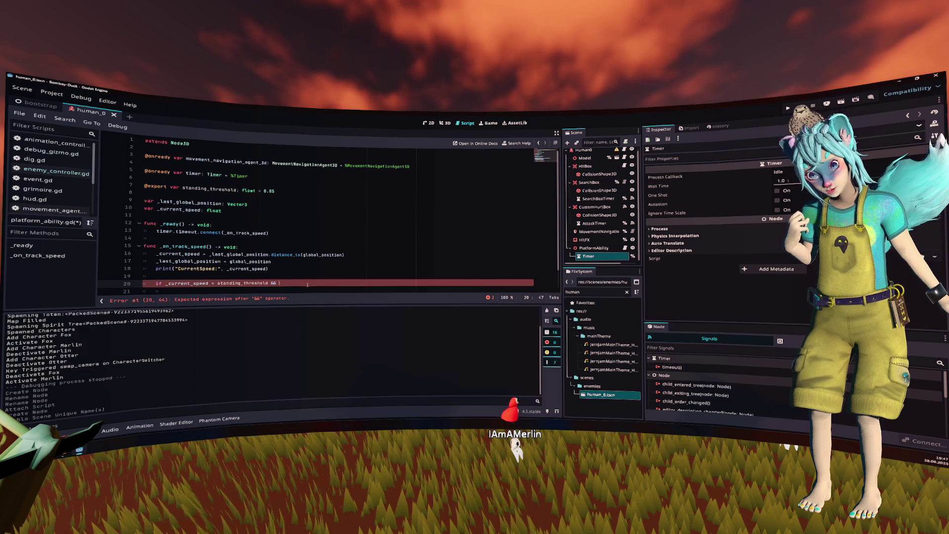
pyautogui.write('movement_navigation_agent_3d.is_')
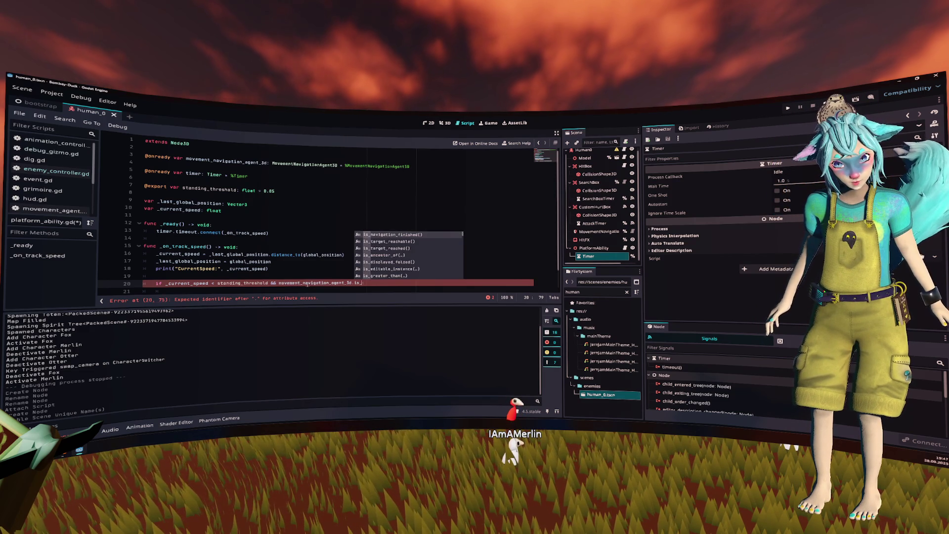
pyautogui.write('reachable(')
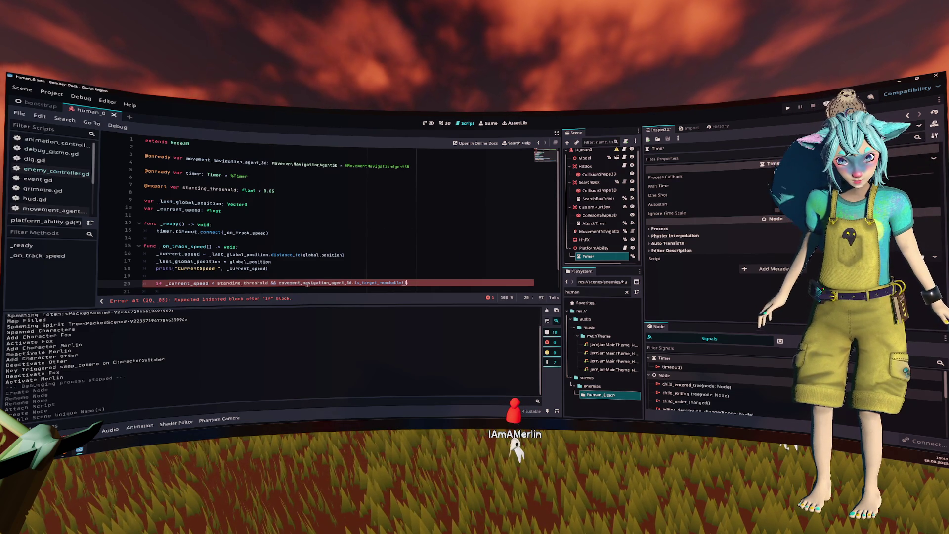
pyautogui.press('Return')
pyautogui.write(':')
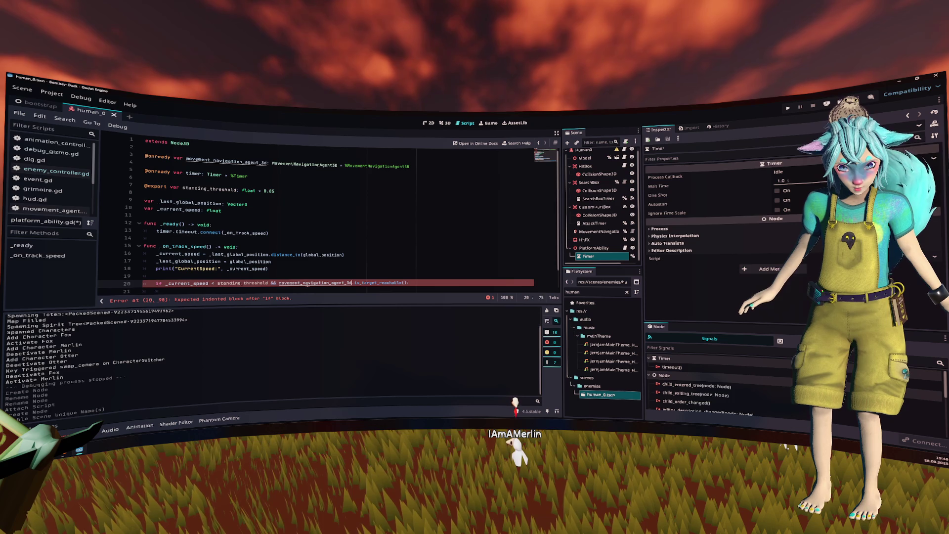
pyautogui.hotkey('ctrl', 'Left')
pyautogui.write('not')
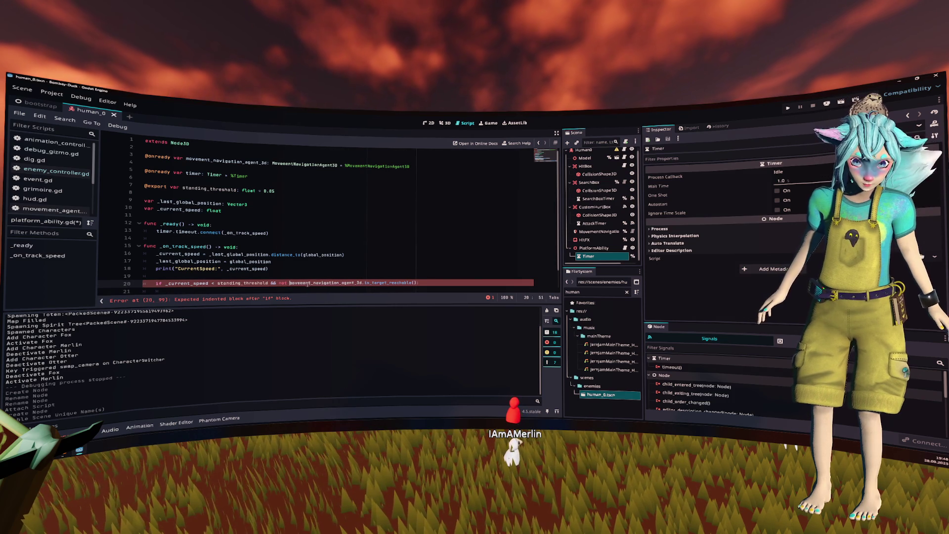
pyautogui.press('End')
pyautogui.press('Return')
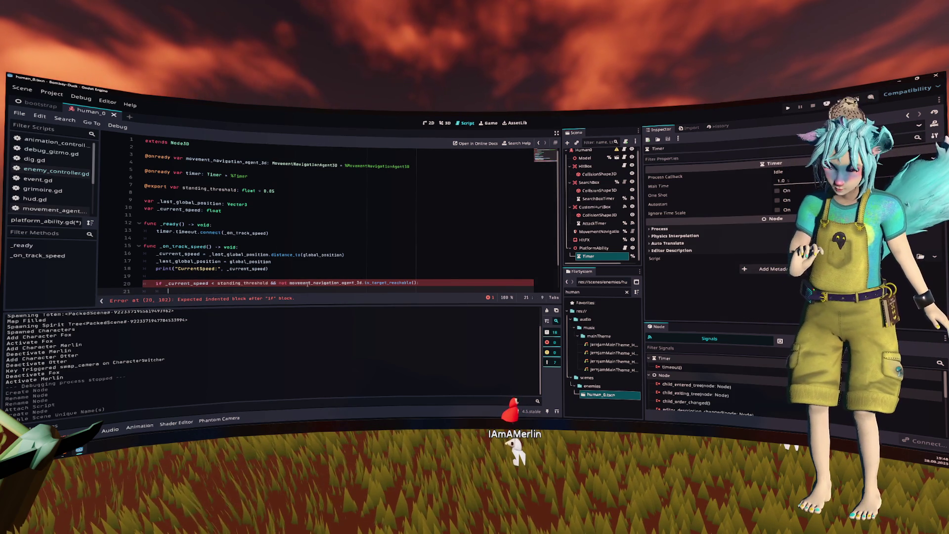
# Try a TerrainMap.new() expression inside the if, then erase the unfinished line.
pyautogui.write('Ter')
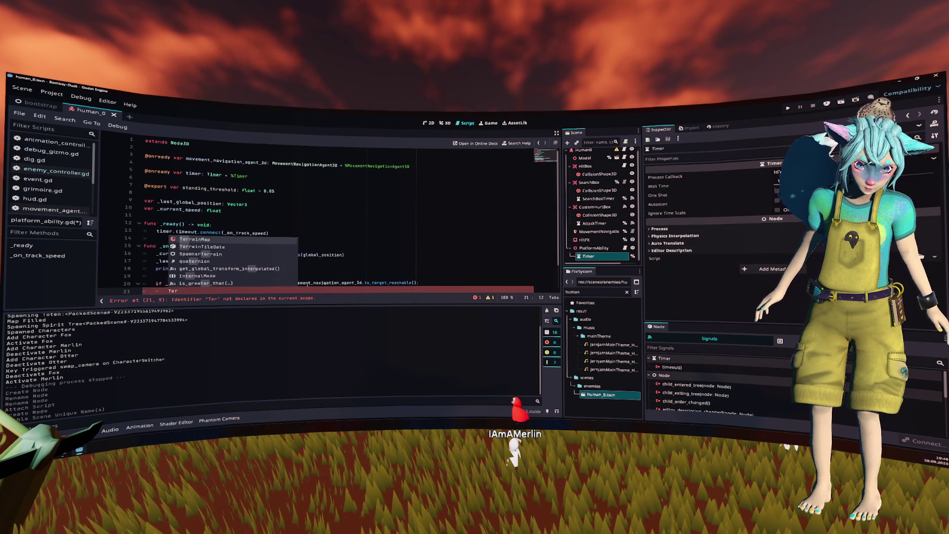
pyautogui.press('Return')
pyautogui.write('.')
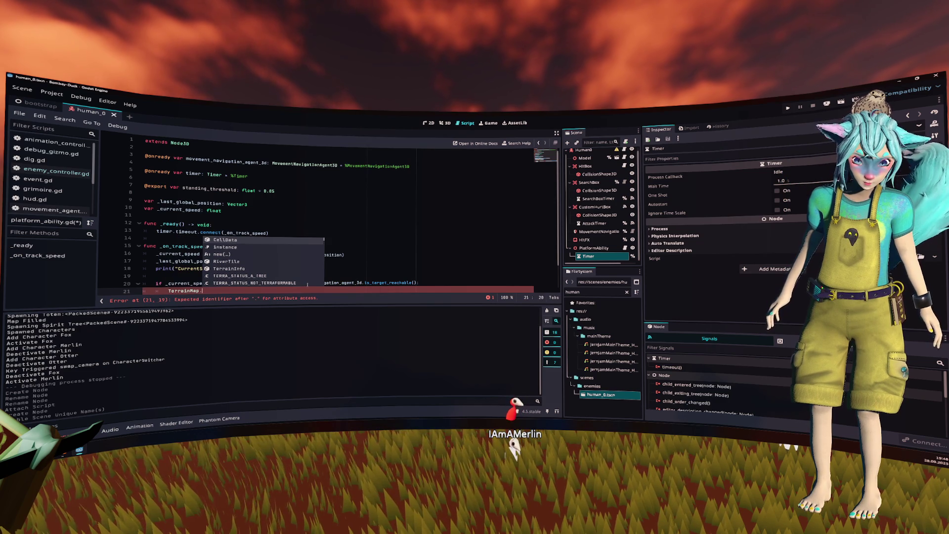
pyautogui.write('new')
pyautogui.press('Return')
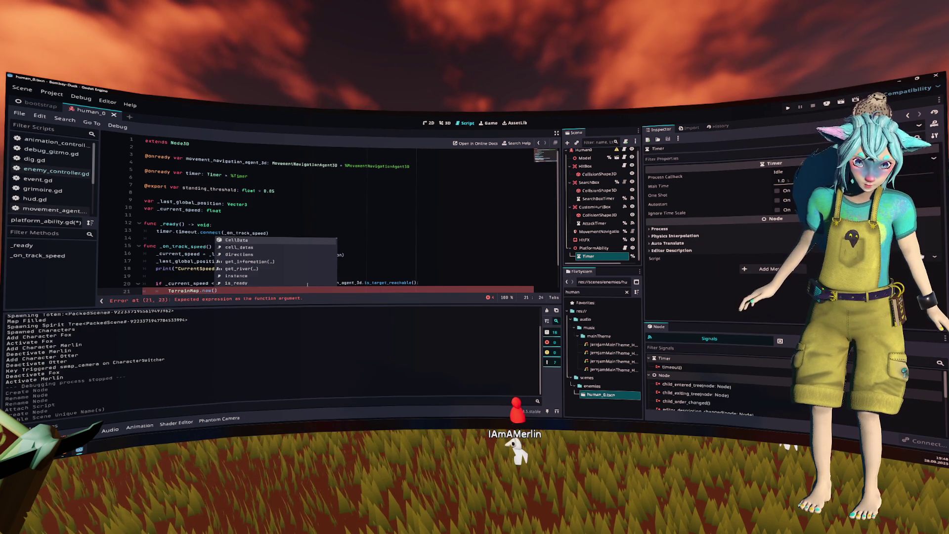
pyautogui.write(')')
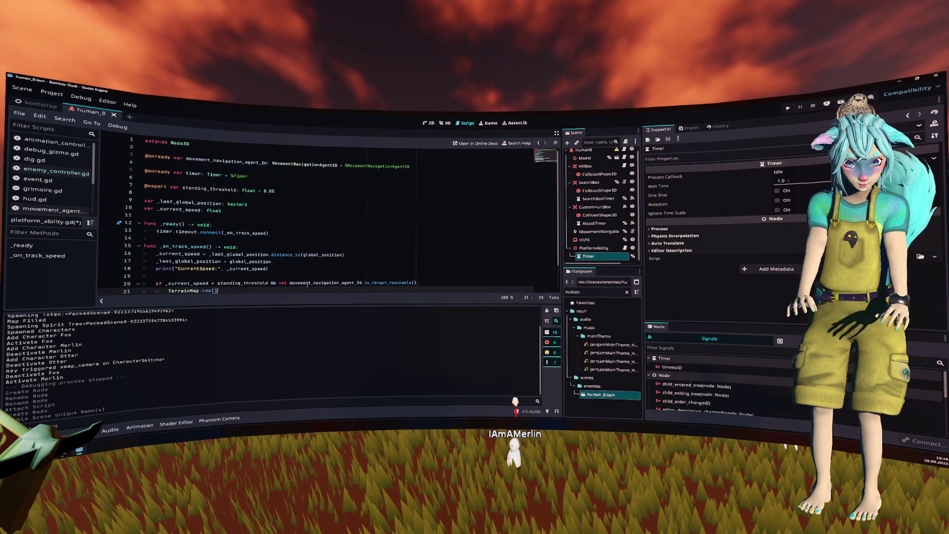
pyautogui.press('BackSpace')
pyautogui.press('BackSpace')
pyautogui.press('BackSpace')
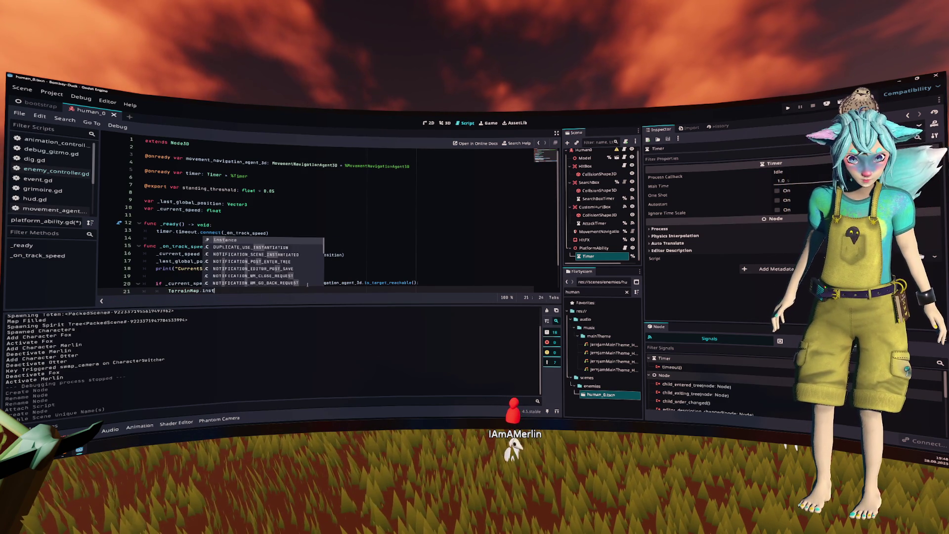
pyautogui.press('BackSpace')
pyautogui.press('BackSpace')
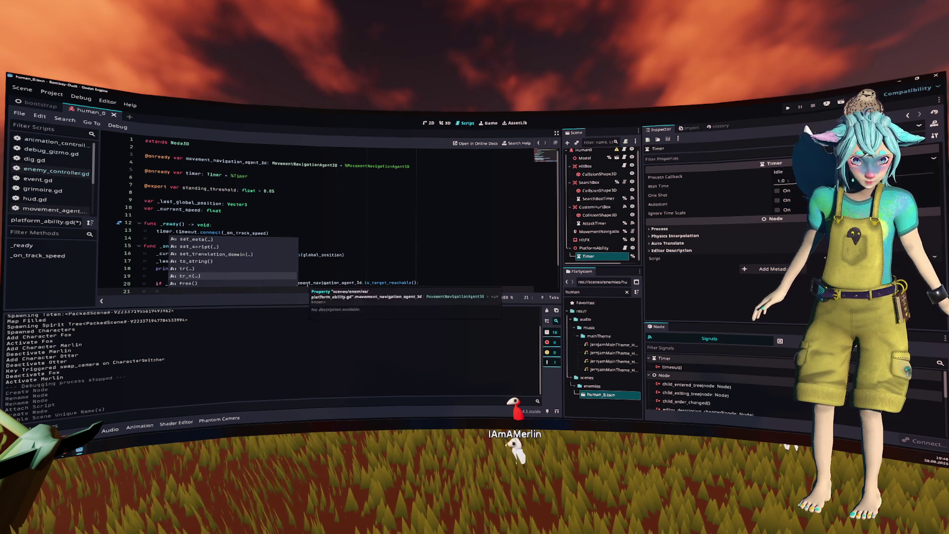
# Declare the member 'var _map: TerrainMap' with the other variables.
pyautogui.press('Up')
pyautogui.press('Up')
pyautogui.press('Up')
pyautogui.write('var ma')
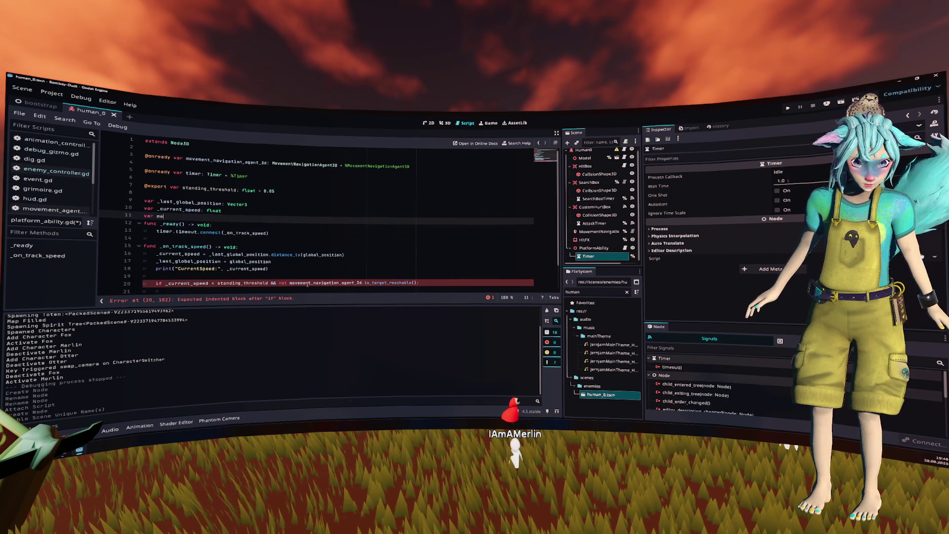
pyautogui.write('p = TerrainMap.instance.')
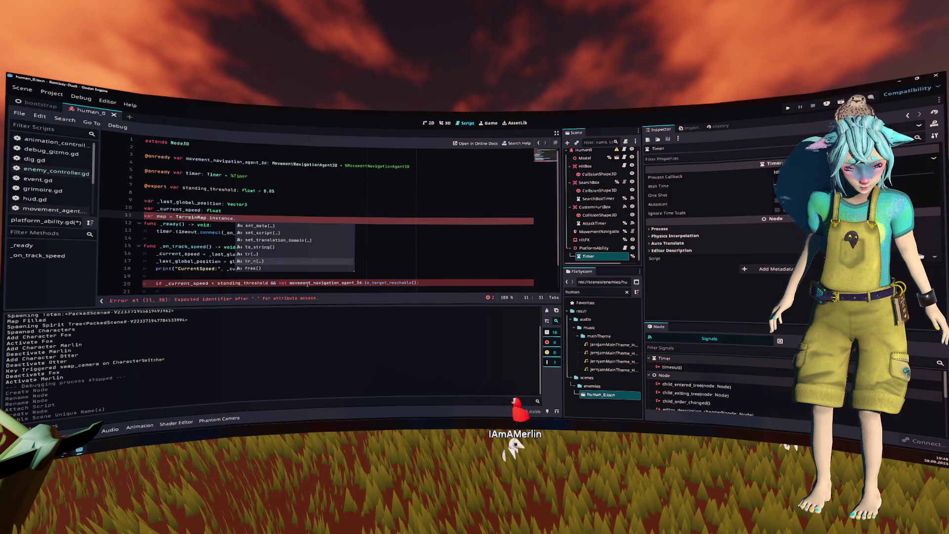
pyautogui.press('BackSpace')
pyautogui.press('BackSpace')
pyautogui.press('BackSpace')
pyautogui.press('Left')
pyautogui.press('Left')
pyautogui.press('Left')
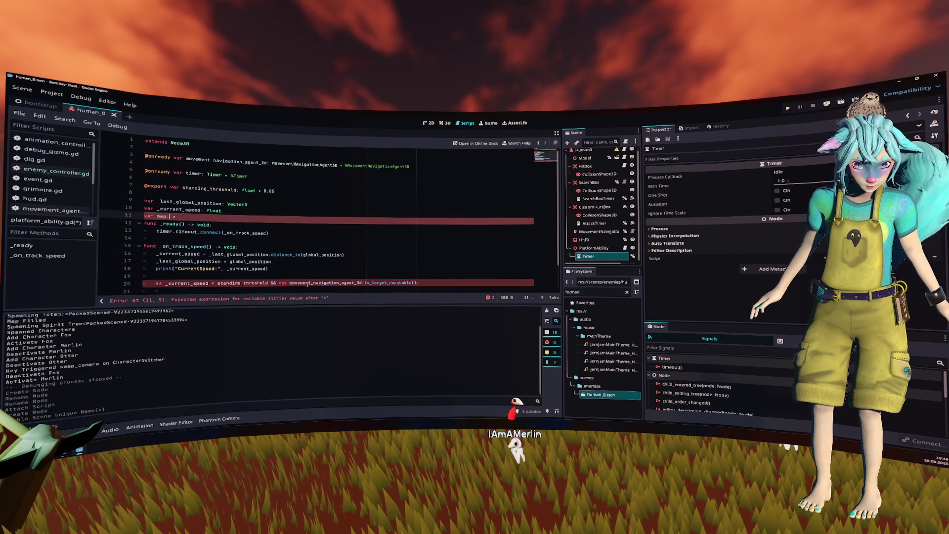
pyautogui.write(': TerrainMap')
pyautogui.press('End')
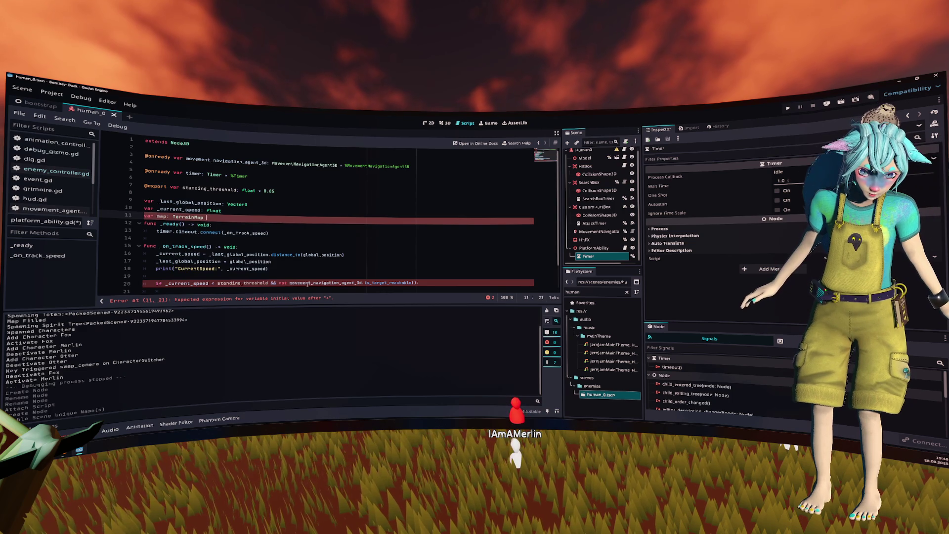
# In _ready, add a line assigning _map = TerrainMap.instance.
pyautogui.press('Down')
pyautogui.press('Down')
pyautogui.press('End')
pyautogui.press('Return')
pyautogui.write('= TerrainMap.instance.')
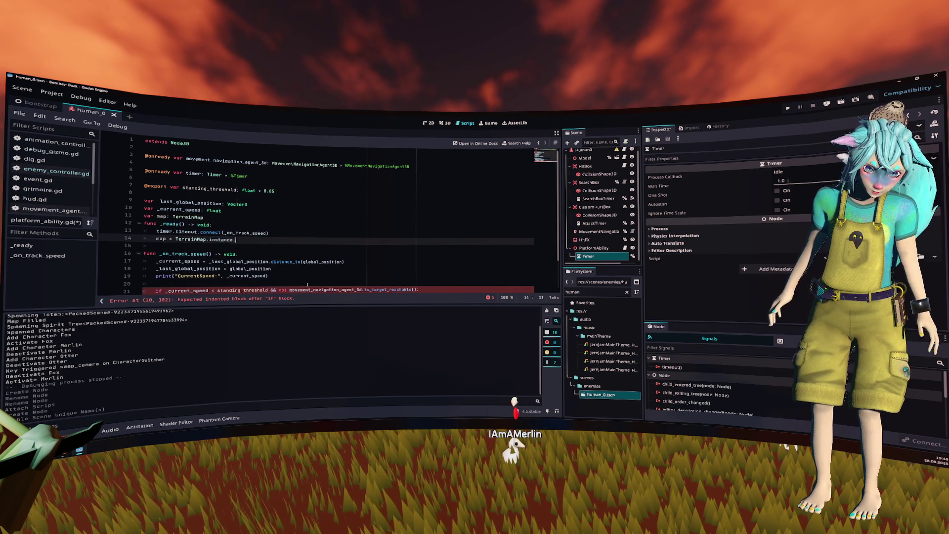
# Add blank lines separating the member declarations from the _ready function.
pyautogui.press('Up')
pyautogui.press('Up')
pyautogui.press('Up')
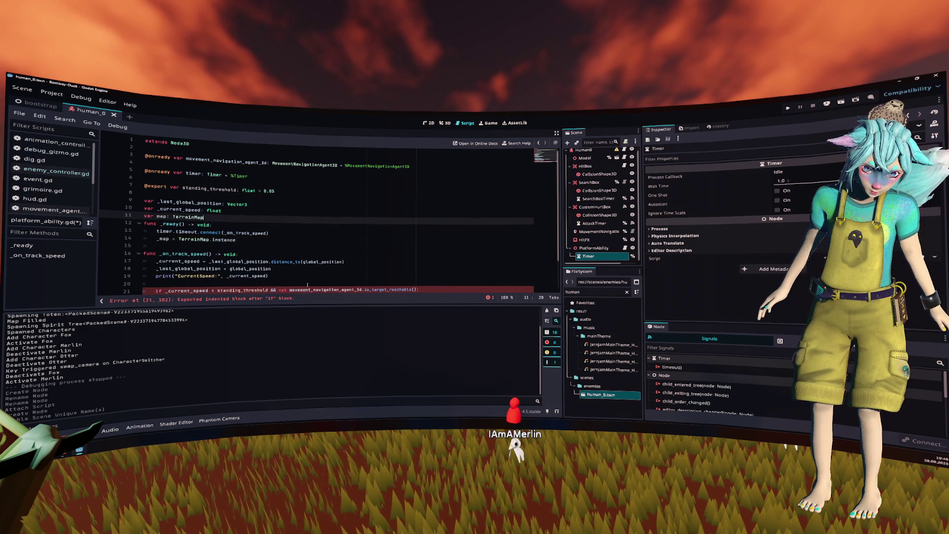
pyautogui.press('Down')
pyautogui.press('Return')
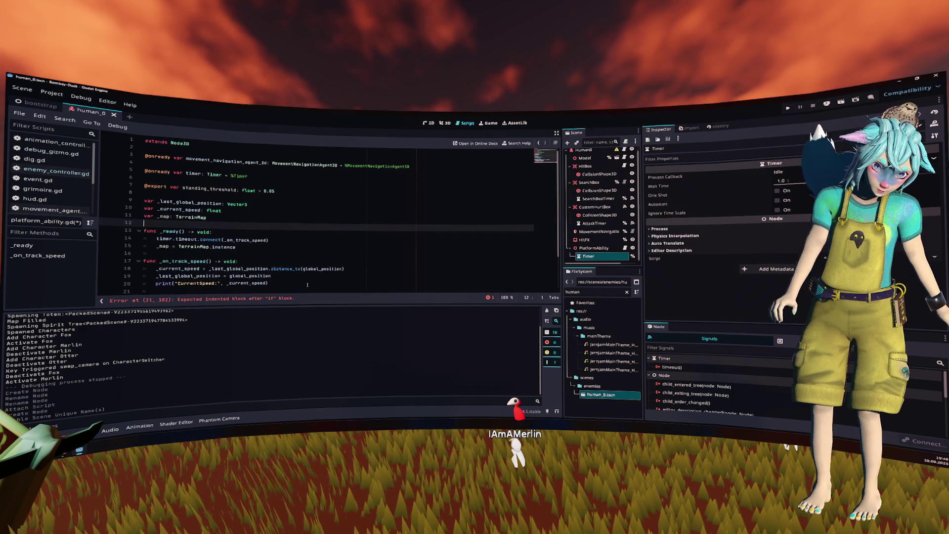
pyautogui.press('Down')
pyautogui.press('Down')
pyautogui.press('End')
pyautogui.press('Return')
pyautogui.press('Up')
pyautogui.press('Up')
pyautogui.press('Up')
pyautogui.press('Home')
pyautogui.press('Return')
pyautogui.press('Up')
pyautogui.press('Down')
pyautogui.press('Down')
pyautogui.press('Down')
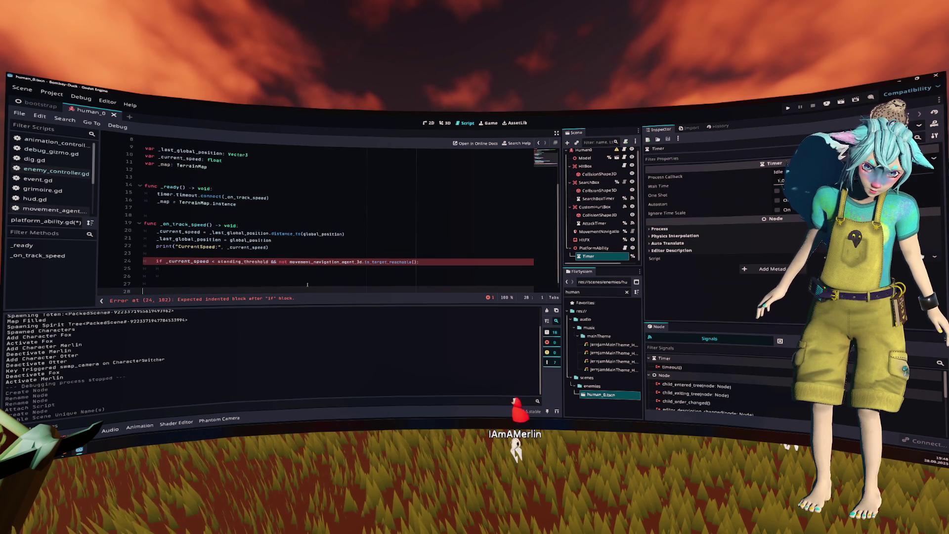
# Call _map.terraform() in the speed-check if block and jump to terraform's definition.
pyautogui.press('Down')
pyautogui.press('End')
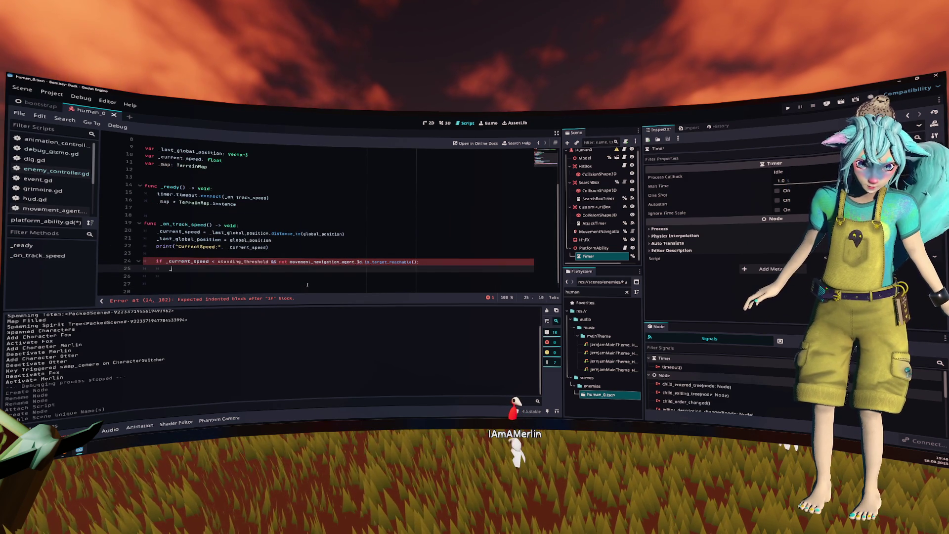
pyautogui.write('_map.terraform(')
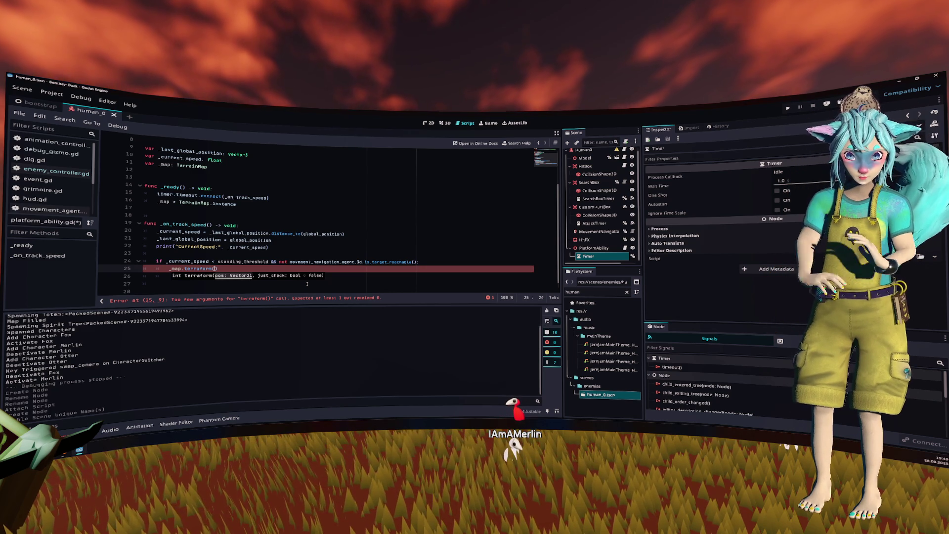
pyautogui.press('F12')
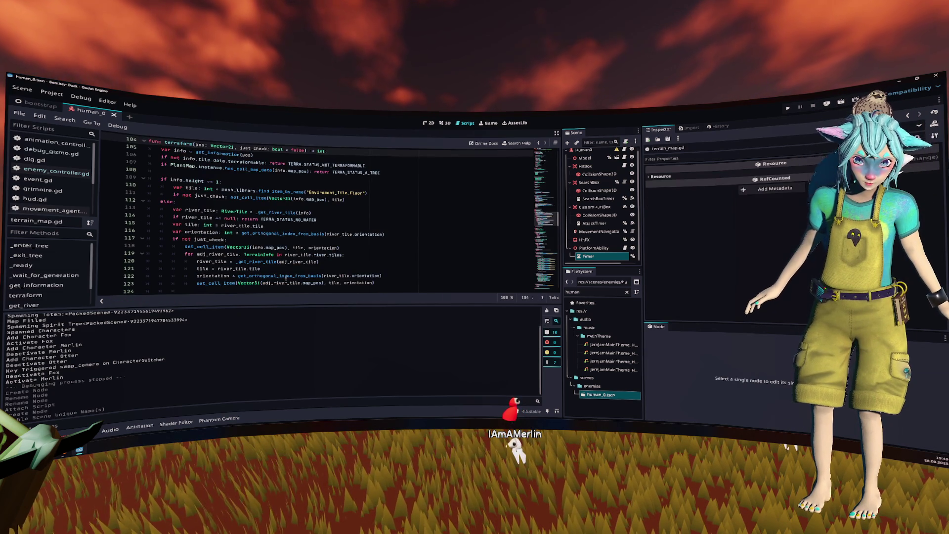
# Browse terrain_map.gd and go to the terraform function via the Filter Methods list.
pyautogui.moveTo(285, 279)
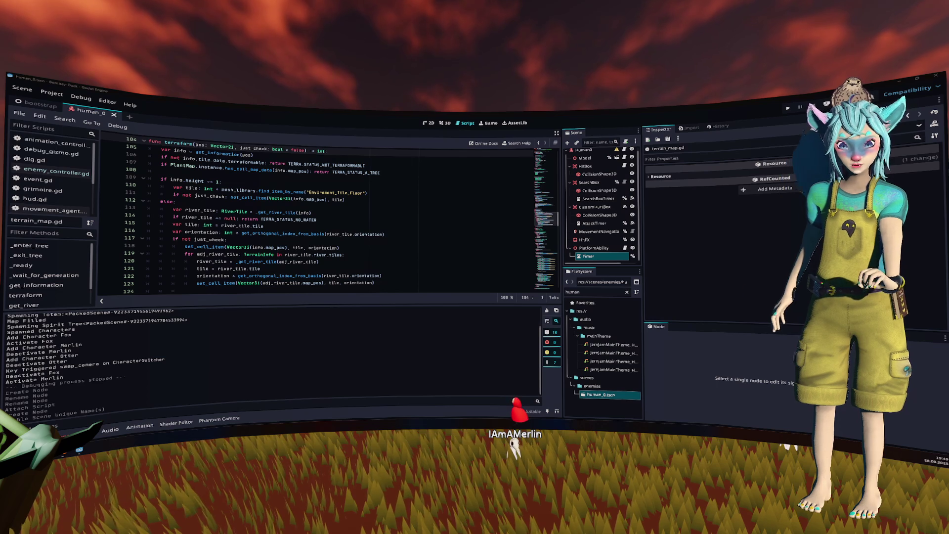
pyautogui.scroll(-4, 411, 257)
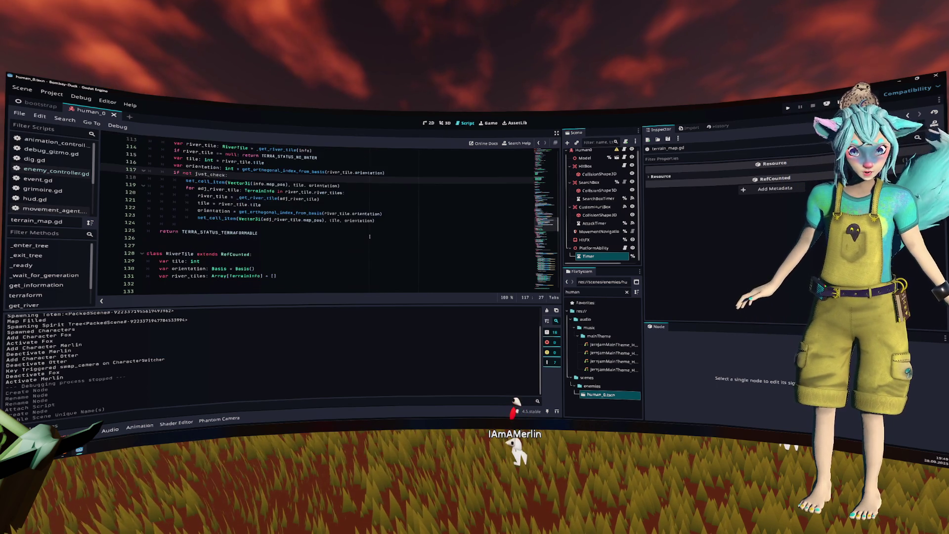
pyautogui.scroll(2, 367, 210)
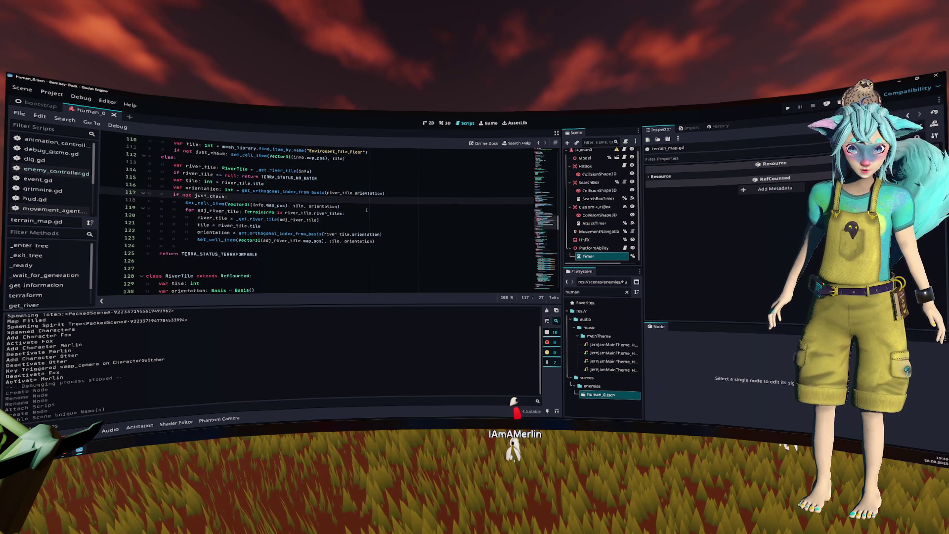
pyautogui.scroll(-10, 366, 210)
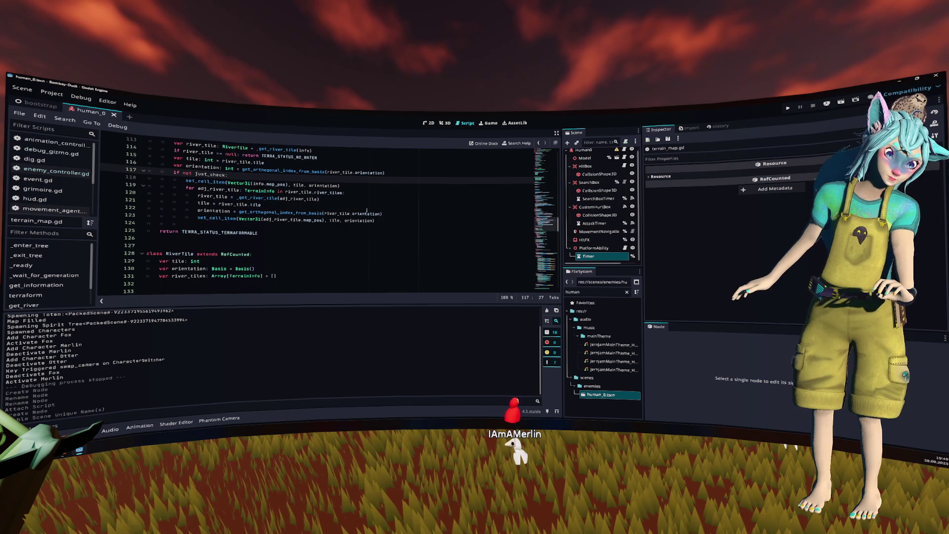
pyautogui.scroll(15, 366, 210)
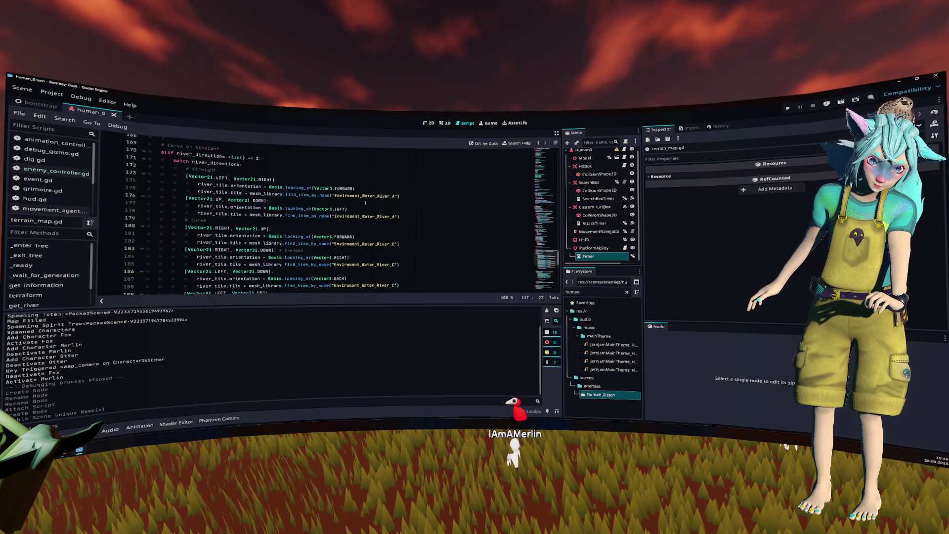
pyautogui.scroll(15, 359, 198)
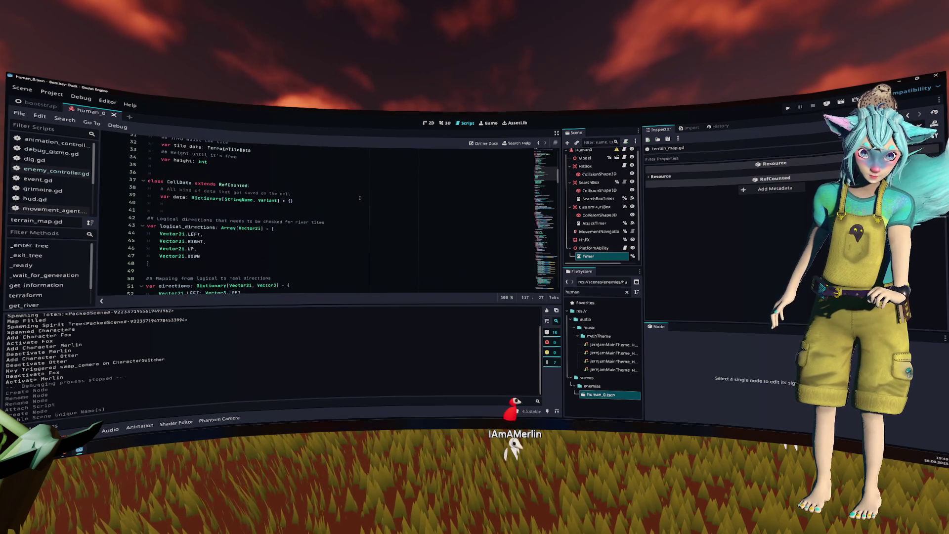
pyautogui.scroll(-15, 359, 198)
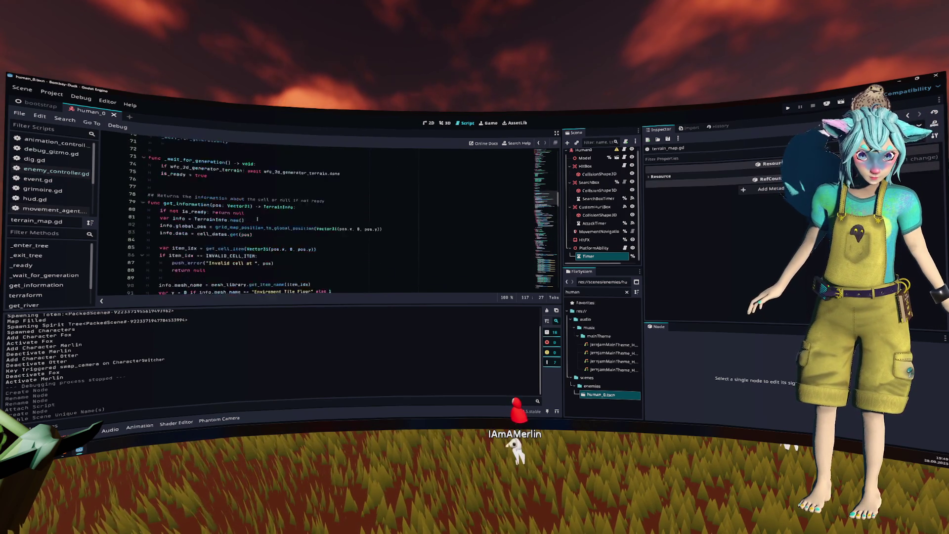
pyautogui.moveTo(247, 207); pyautogui.dragTo(257, 214)
pyautogui.click(342, 242)
pyautogui.click(25, 295)
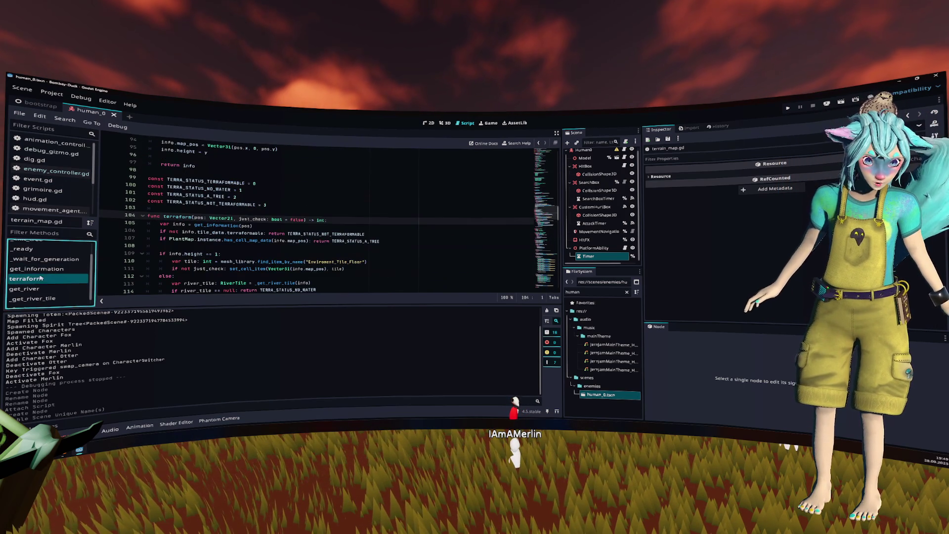
# Read down through terraform's river tile matching code and collapse the bottom Output panel.
pyautogui.scroll(-8, 254, 238)
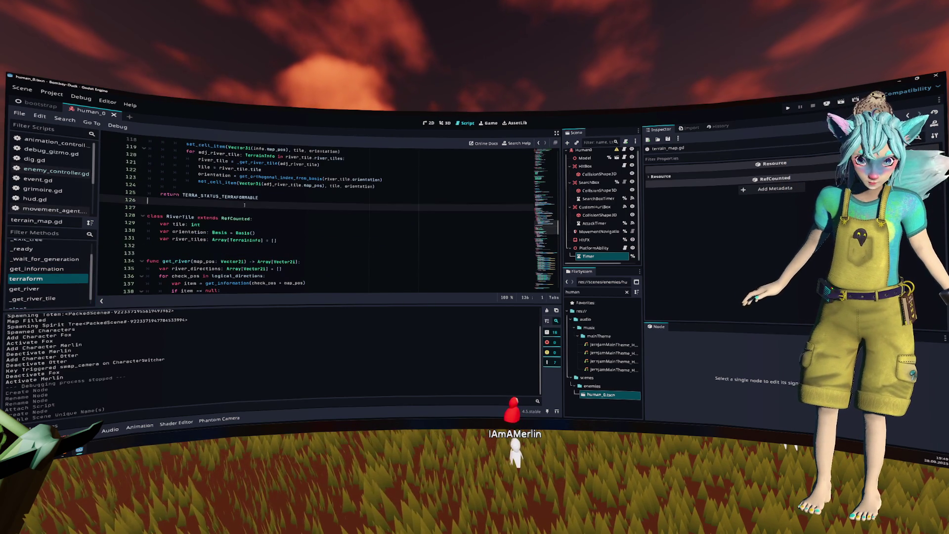
pyautogui.scroll(-2, 337, 215)
pyautogui.scroll(-18, 337, 215)
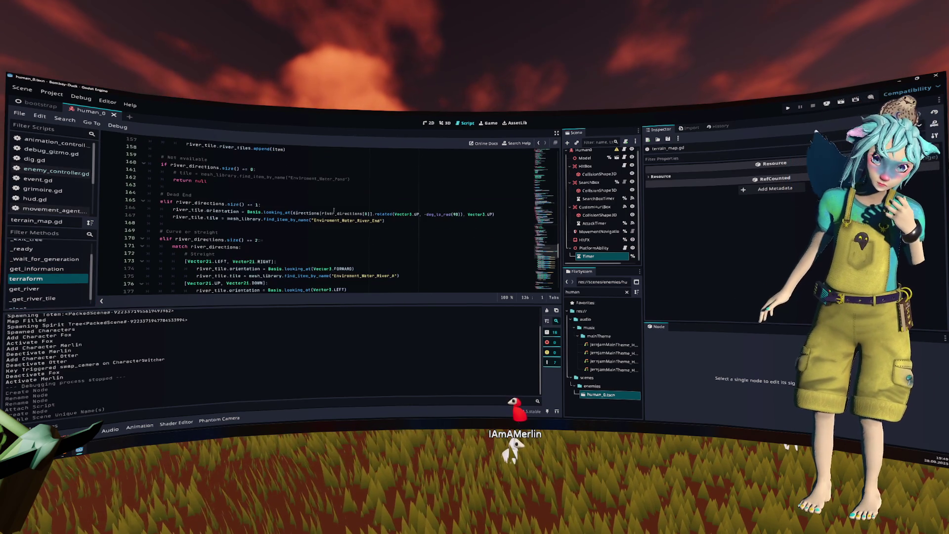
pyautogui.scroll(-2, 338, 216)
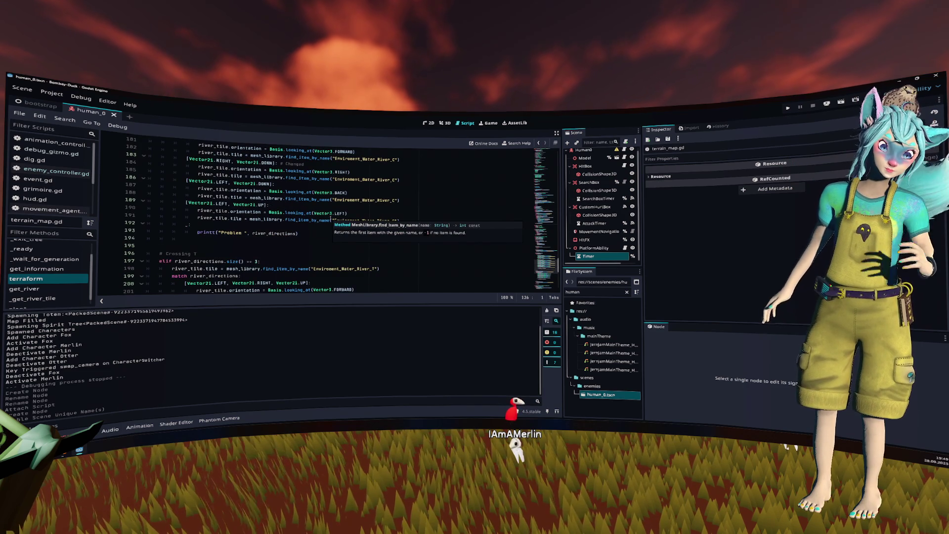
pyautogui.hotkey('ctrl', 'j')
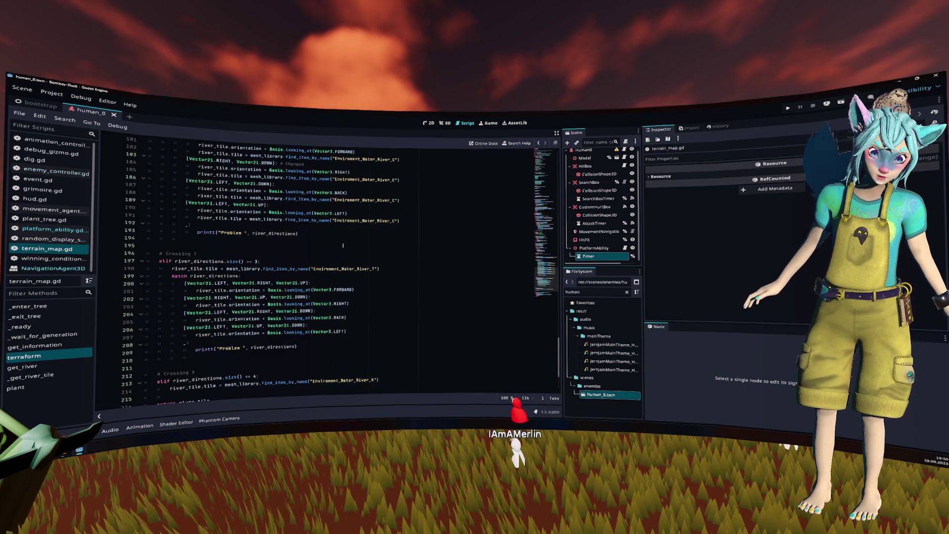
# Return to the TERRA_STATUS constants and insert blank lines after line 103 for a new function.
pyautogui.scroll(-2, 349, 244)
pyautogui.scroll(2, 371, 235)
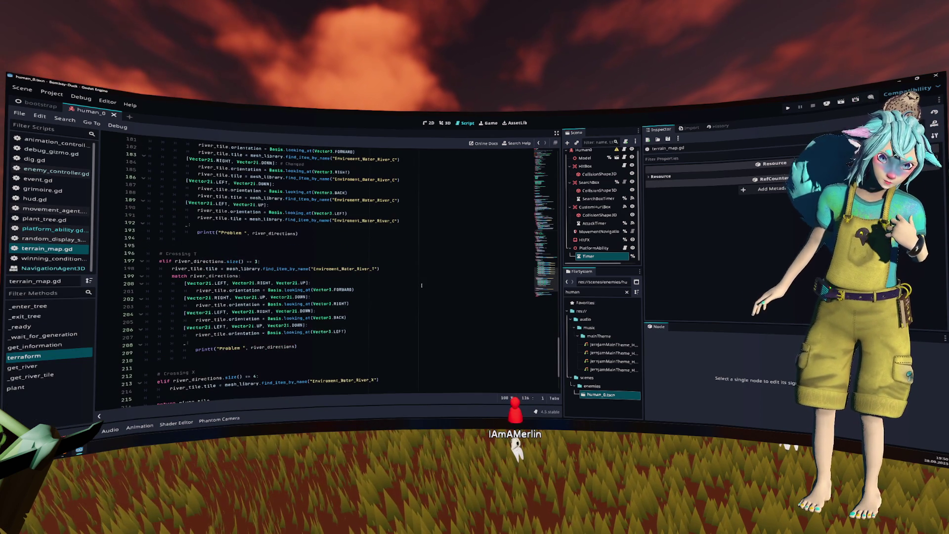
pyautogui.scroll(-2, 421, 285)
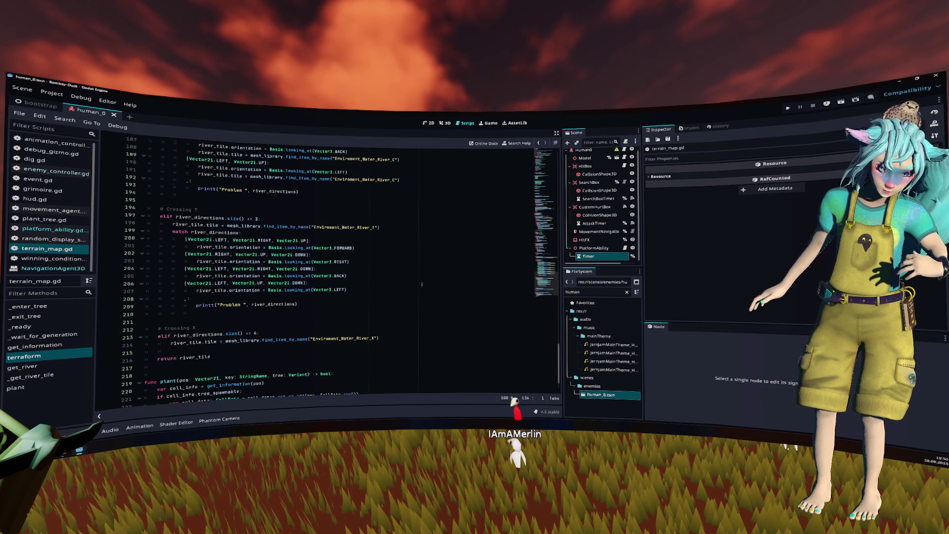
pyautogui.scroll(5, 423, 284)
pyautogui.scroll(4, 424, 284)
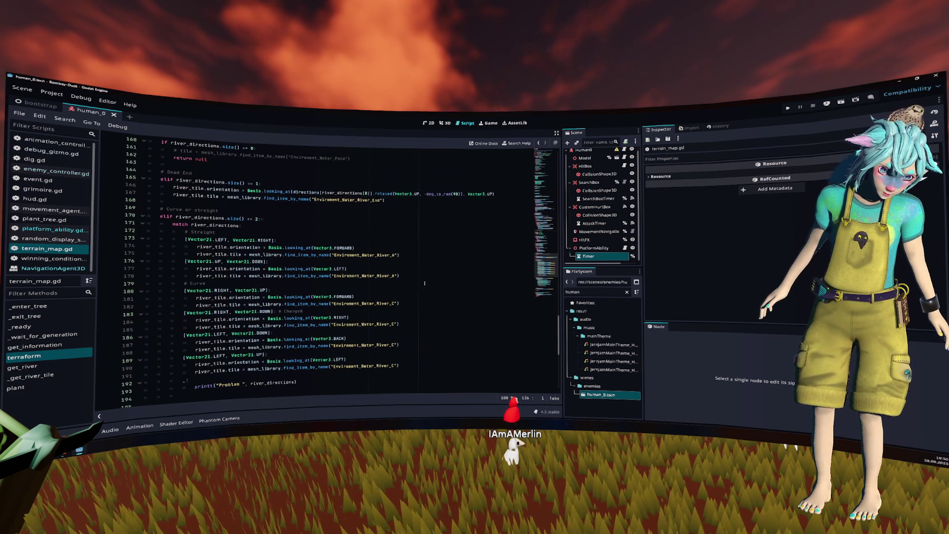
pyautogui.scroll(-2, 425, 283)
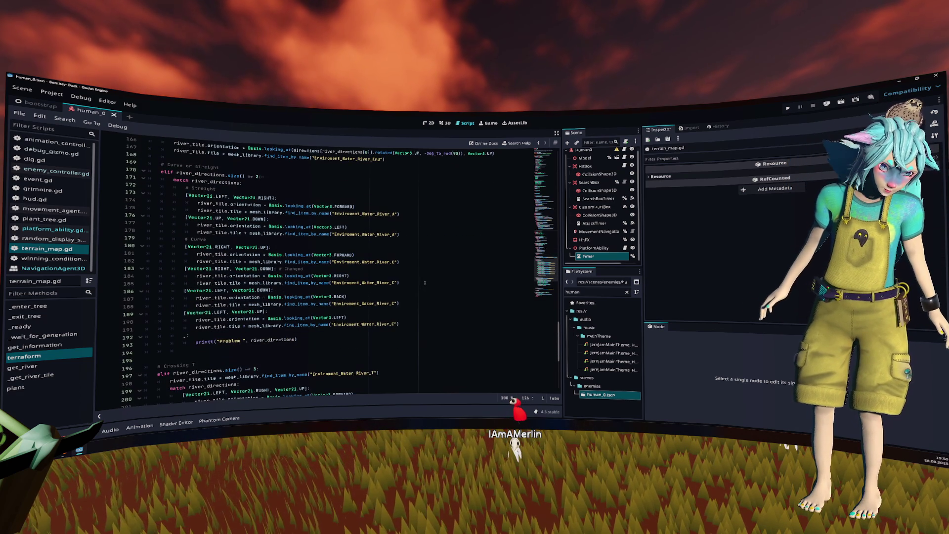
pyautogui.scroll(-1, 425, 283)
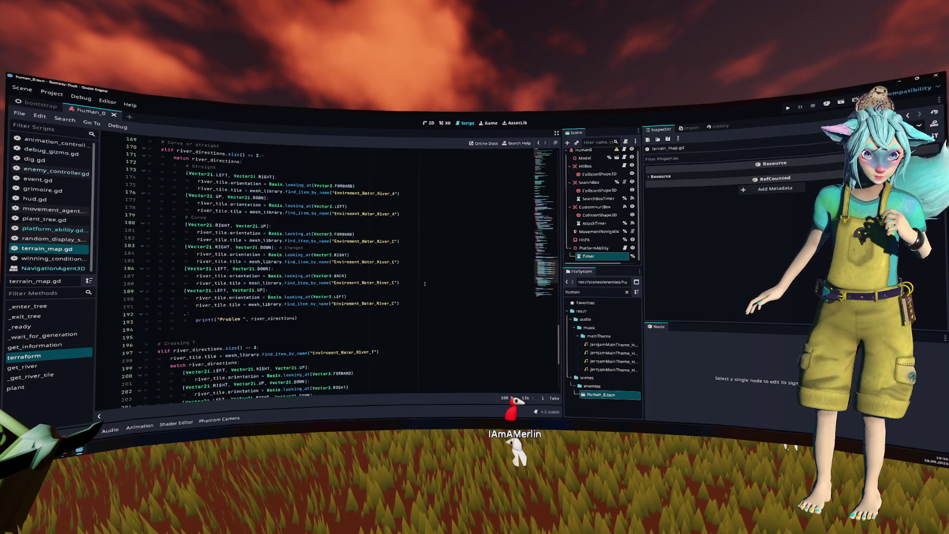
pyautogui.scroll(1, 425, 283)
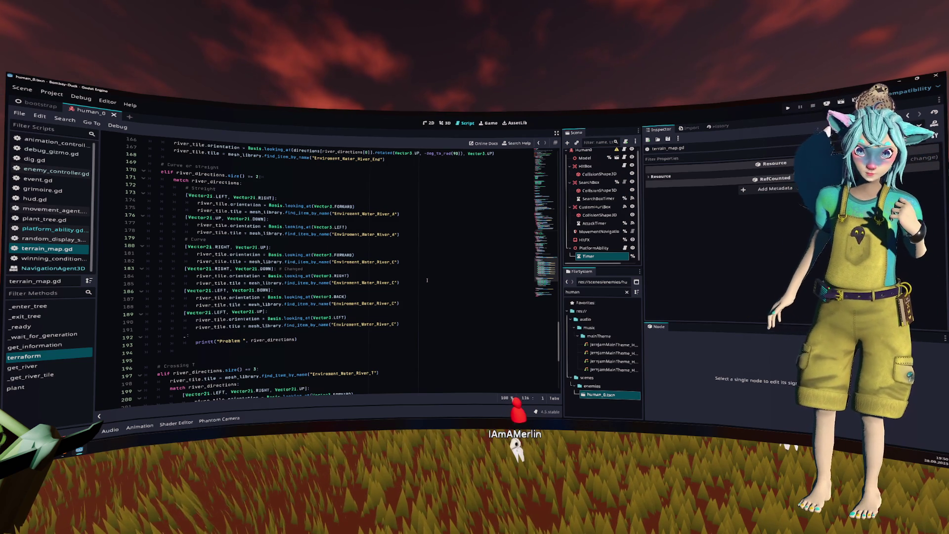
pyautogui.scroll(12, 427, 280)
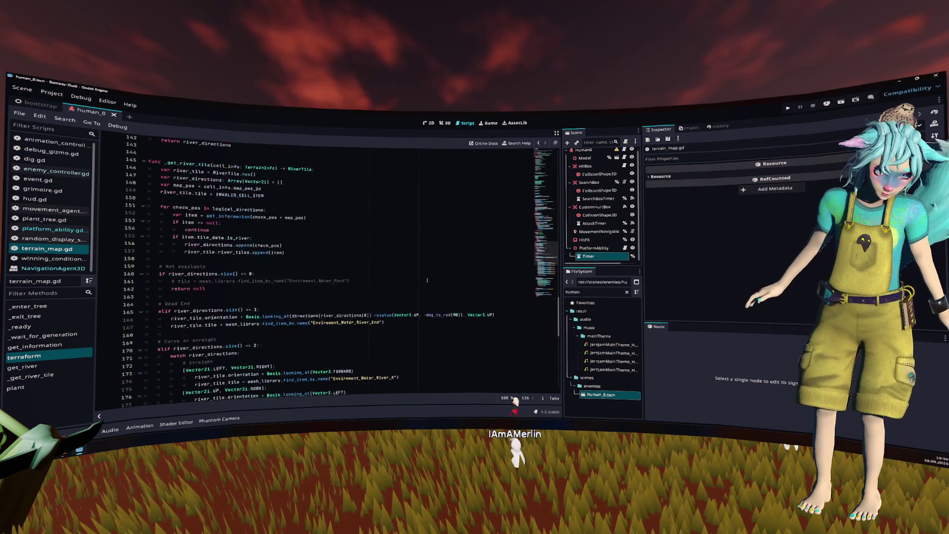
pyautogui.scroll(14, 299, 241)
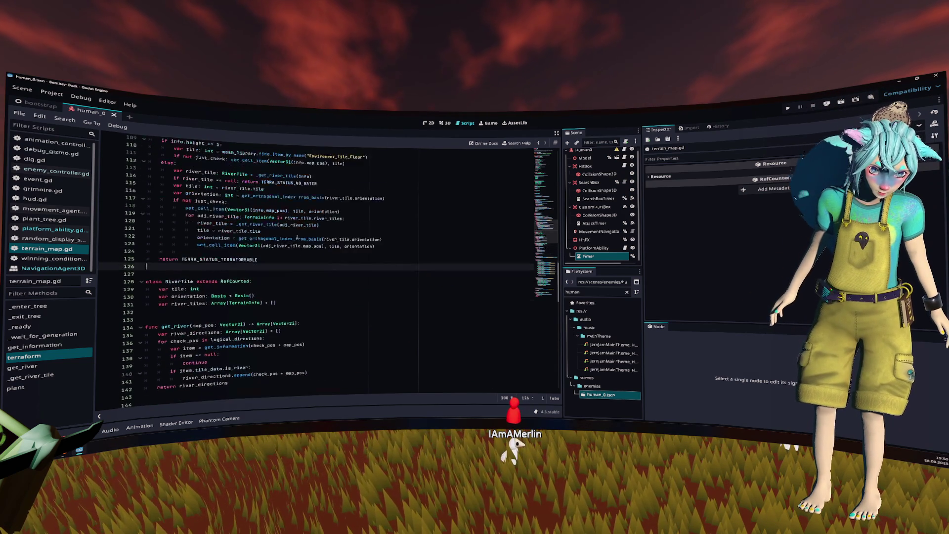
pyautogui.click(271, 251)
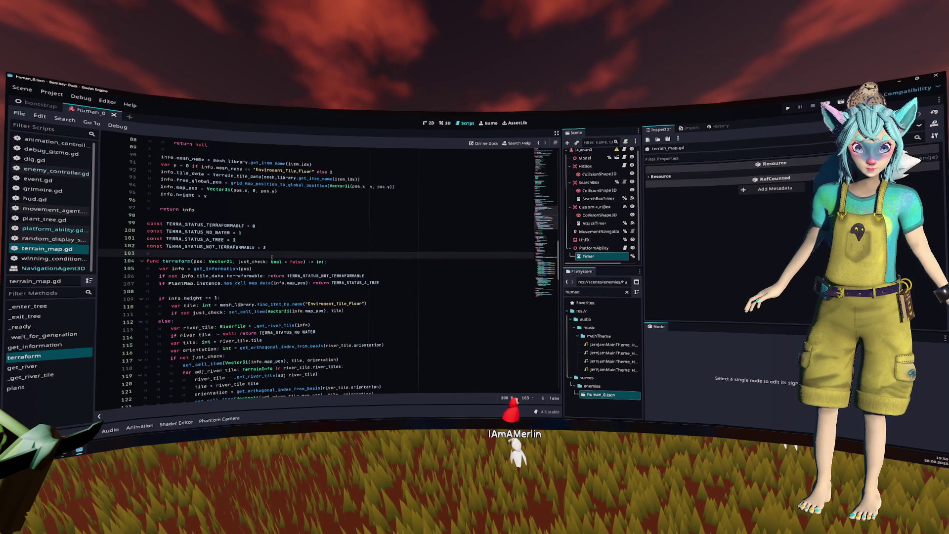
pyautogui.press('Return')
pyautogui.press('Return')
pyautogui.press('Up')
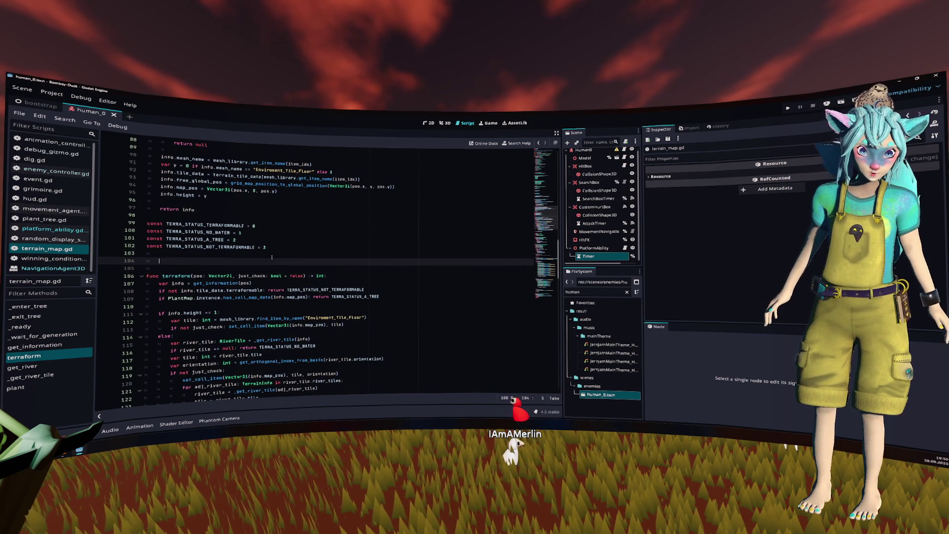
# Start the add_ramp signature with pos: Vector2i copied from terraform and a -> void return.
pyautogui.write('func ')
pyautogui.write('up_')
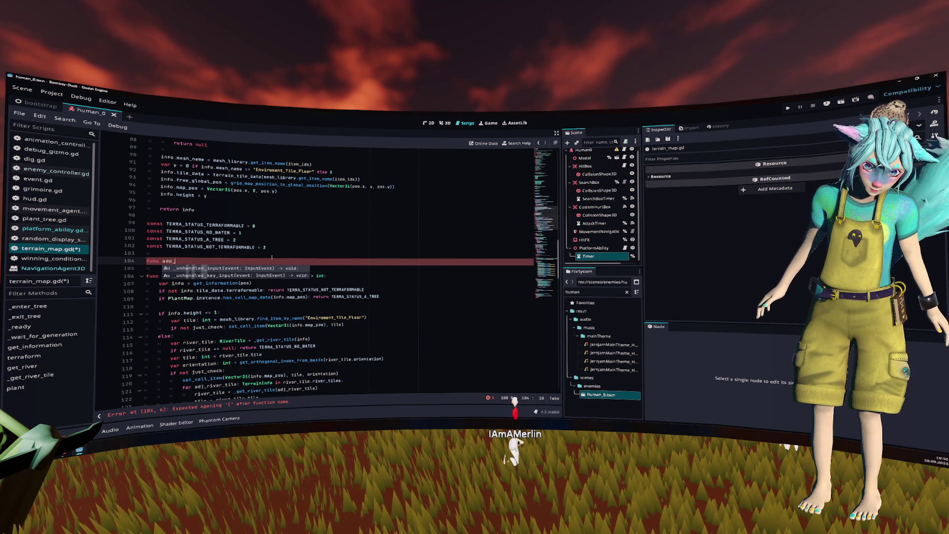
pyautogui.write('ramp')
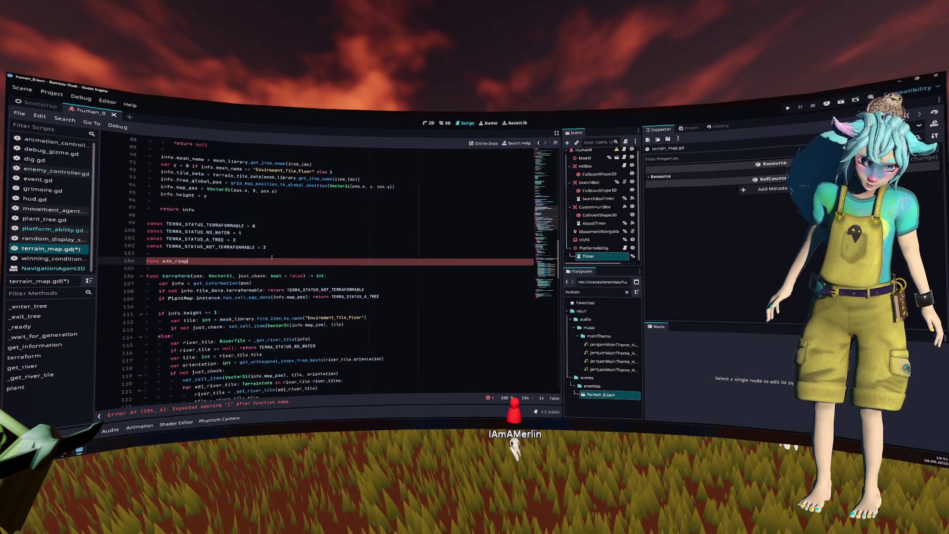
pyautogui.press('Down')
pyautogui.press('Down')
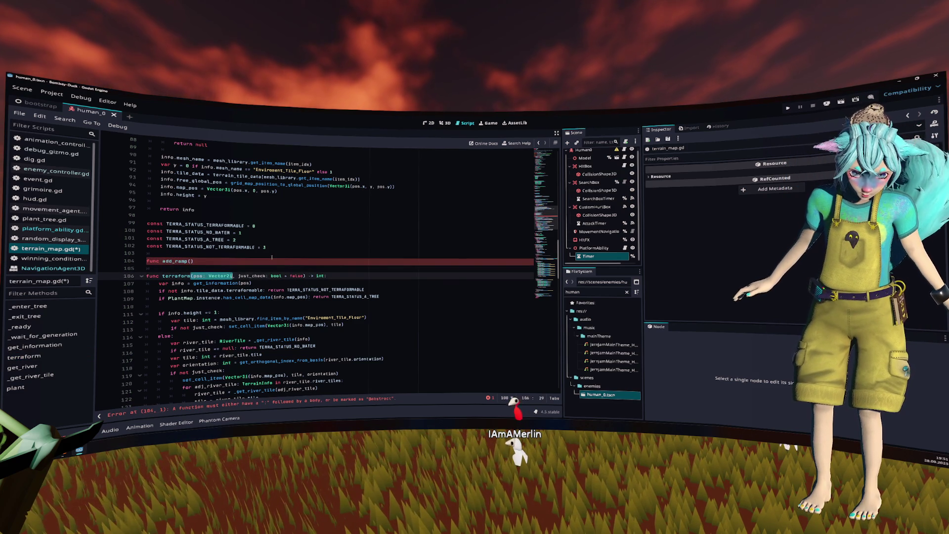
pyautogui.hotkey('ctrl', 'c')
pyautogui.press('Up')
pyautogui.press('Up')
pyautogui.hotkey('ctrl', 'v')
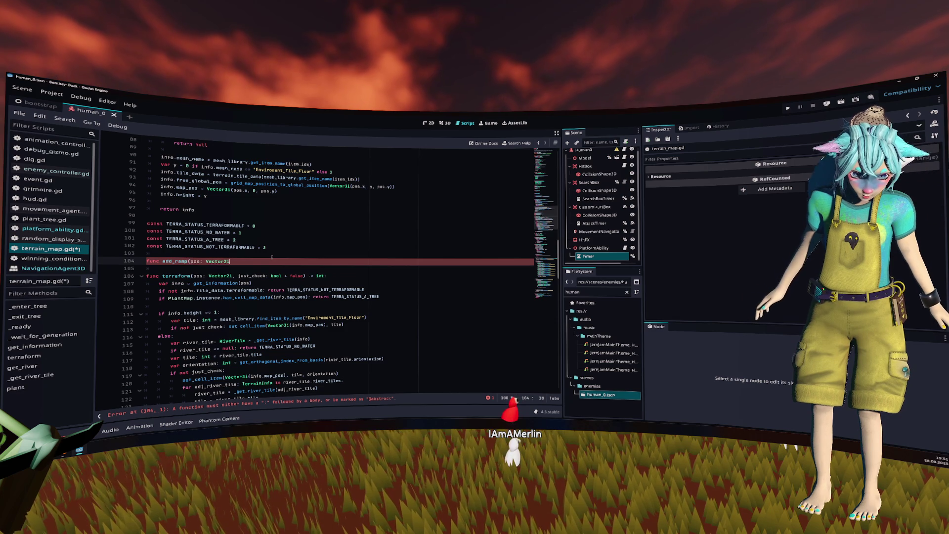
pyautogui.write('-> voi')
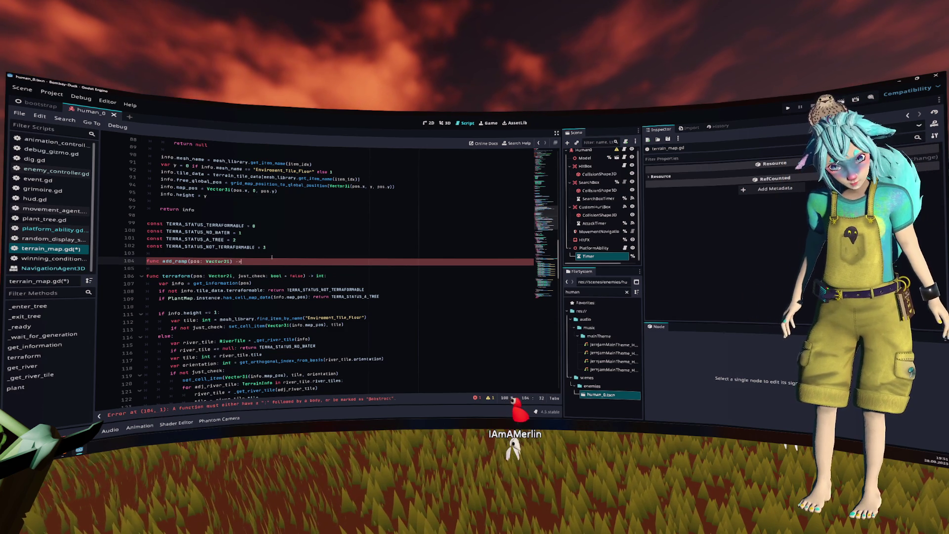
pyautogui.write('d:')
pyautogui.press('Return')
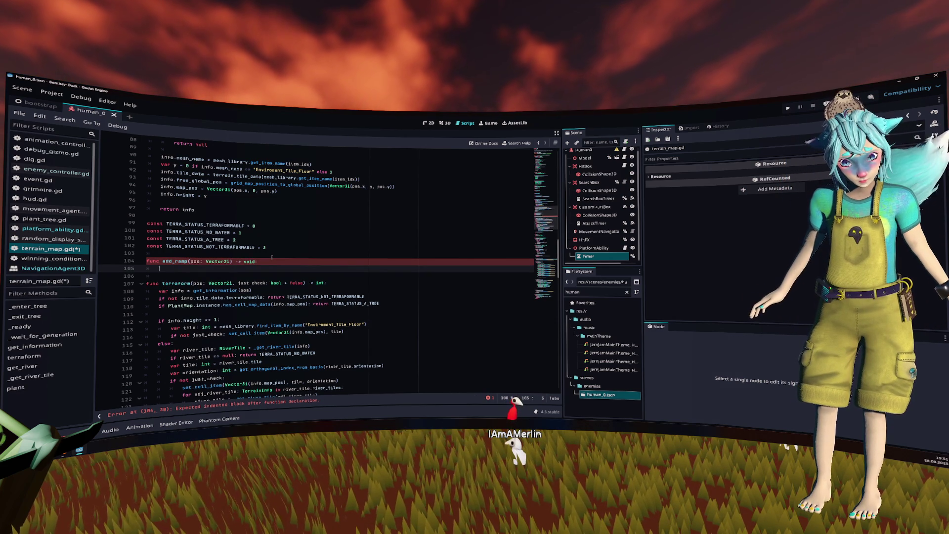
# Add a second parameter direction: Vector2i to add_ramp and begin its empty body.
pyautogui.press('Up')
pyautogui.press('Home')
pyautogui.press('Return')
pyautogui.hotkey('ctrl', 'Right')
pyautogui.hotkey('ctrl', 'Right')
pyautogui.hotkey('ctrl', 'Right')
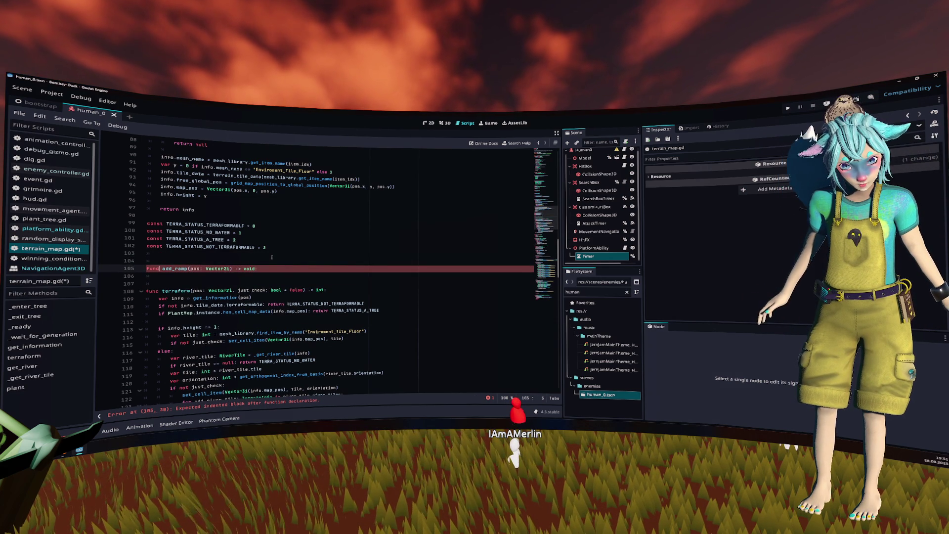
pyautogui.write(', direction: ')
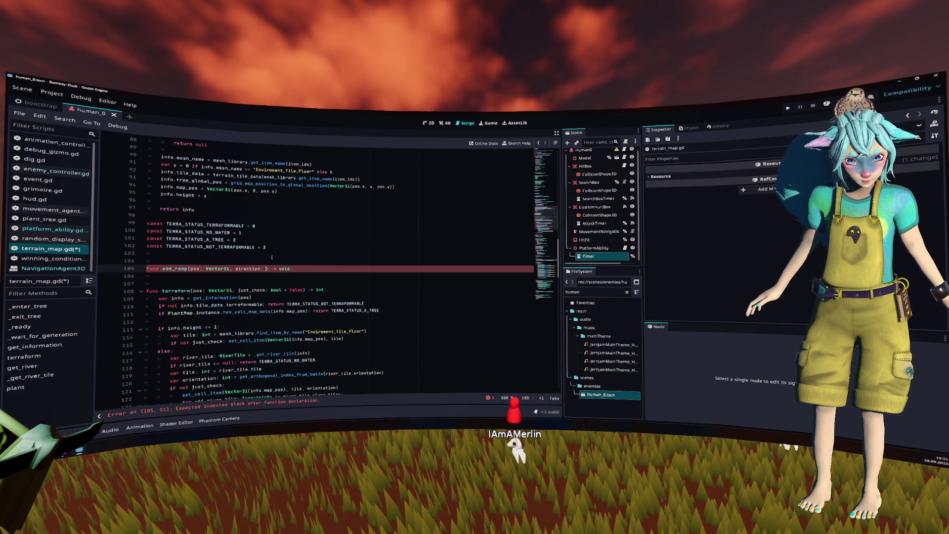
pyautogui.write('Basis')
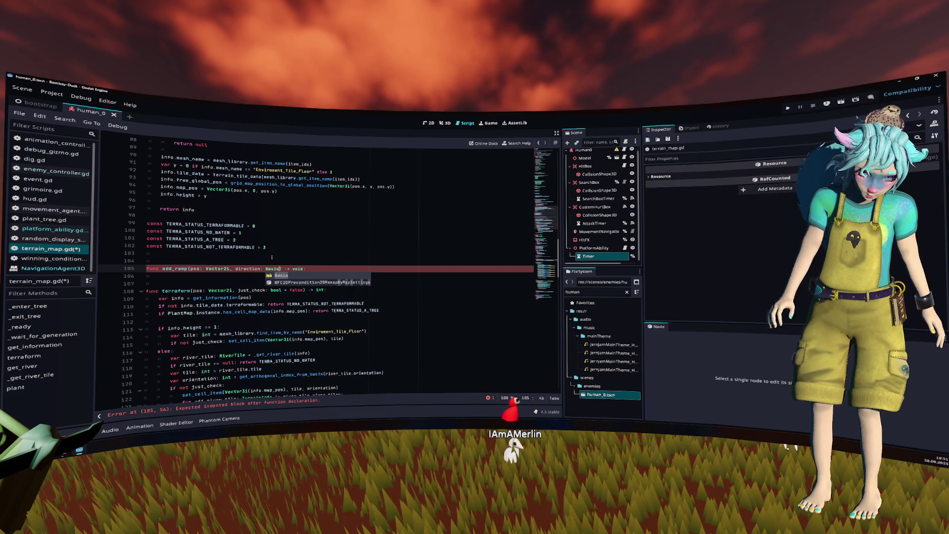
pyautogui.hotkey('ctrl', 'shift', 'Left')
pyautogui.write('Vec')
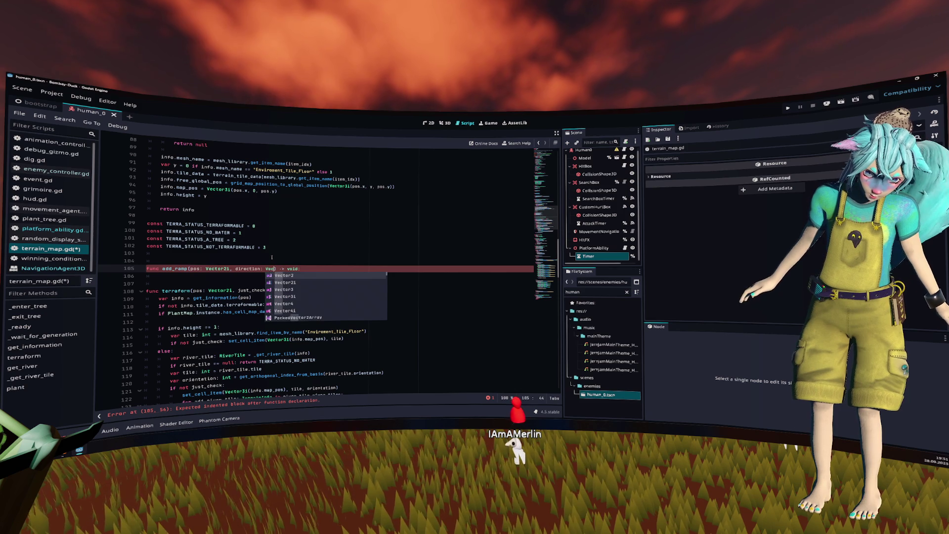
pyautogui.press('Down')
pyautogui.press('Return')
pyautogui.press('End')
pyautogui.press('Return')
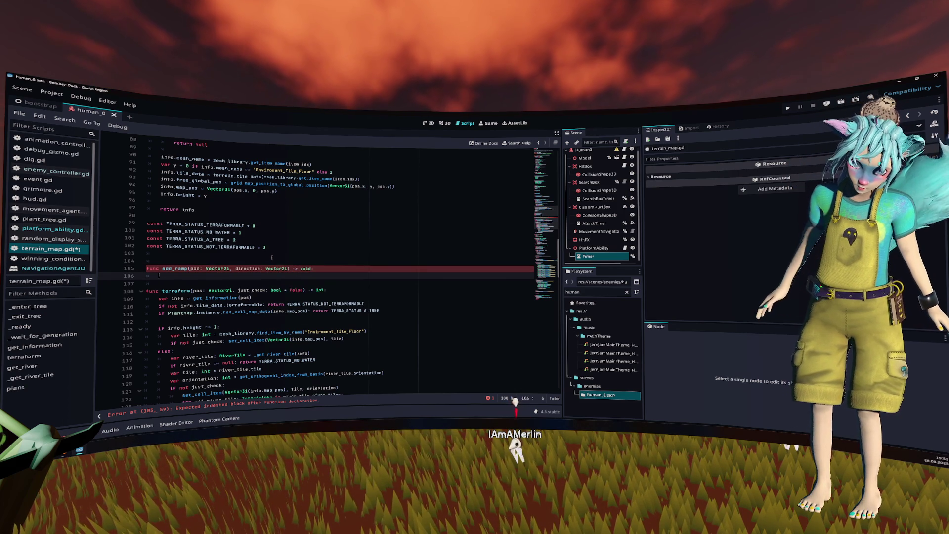
pyautogui.scroll(-3, 271, 258)
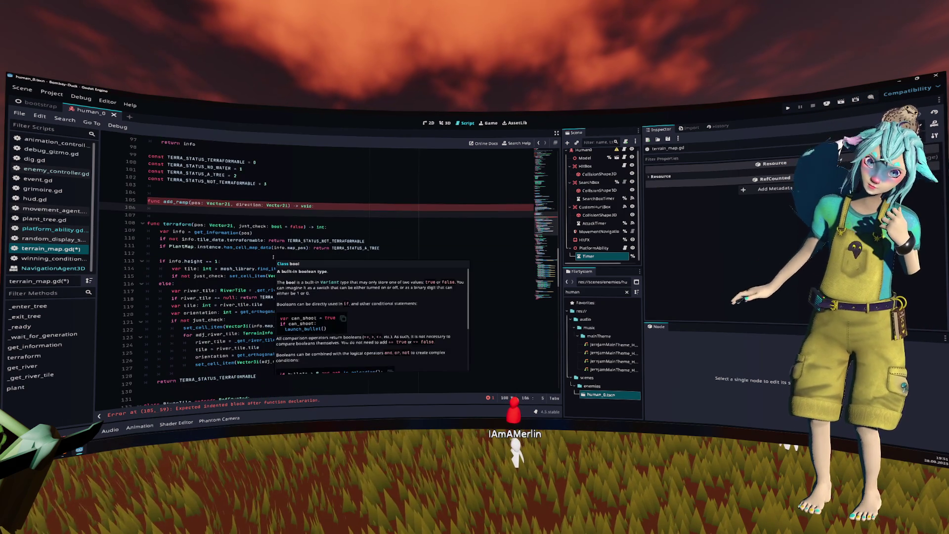
# Copy the mesh_library.find_item_by_name("Enviroment_Water_River_End") lookup from line 171.
pyautogui.scroll(-1, 289, 240)
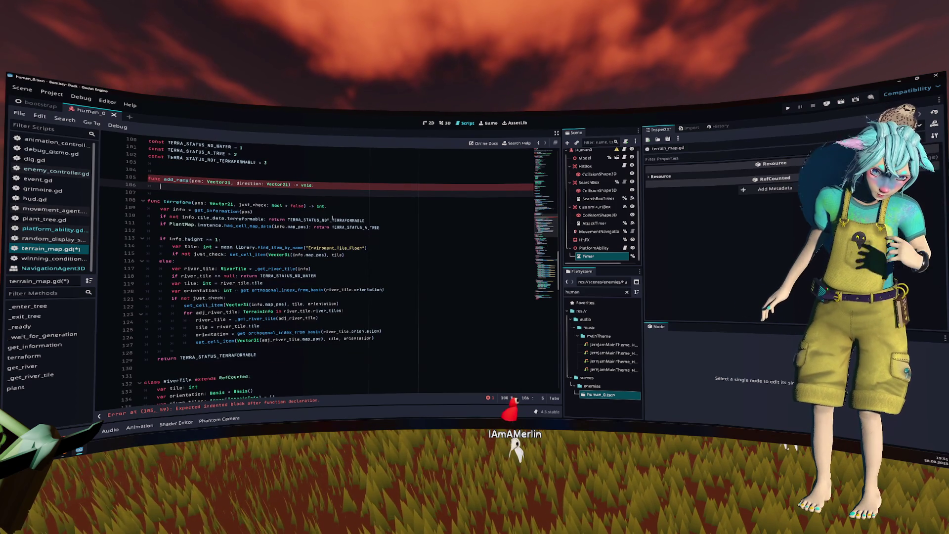
pyautogui.scroll(-2, 340, 216)
pyautogui.scroll(-7, 338, 206)
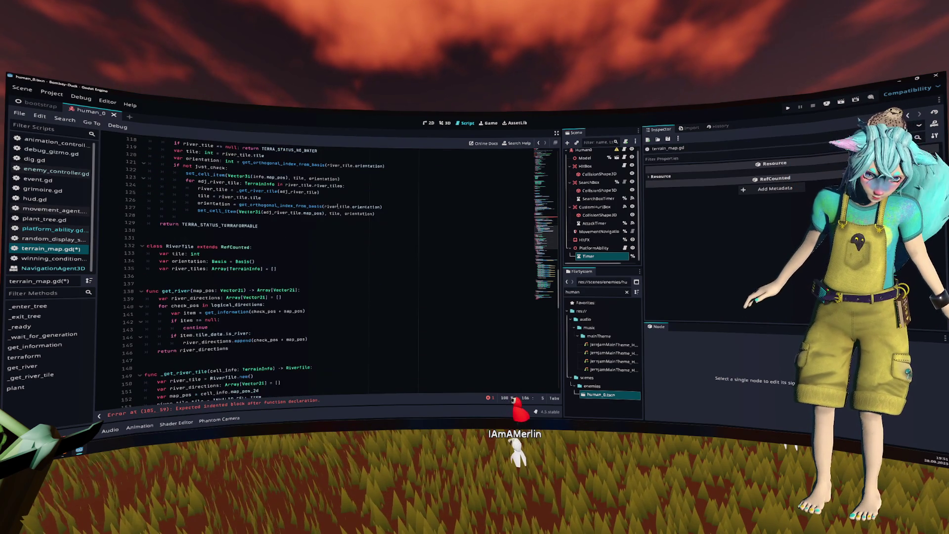
pyautogui.scroll(-6, 336, 201)
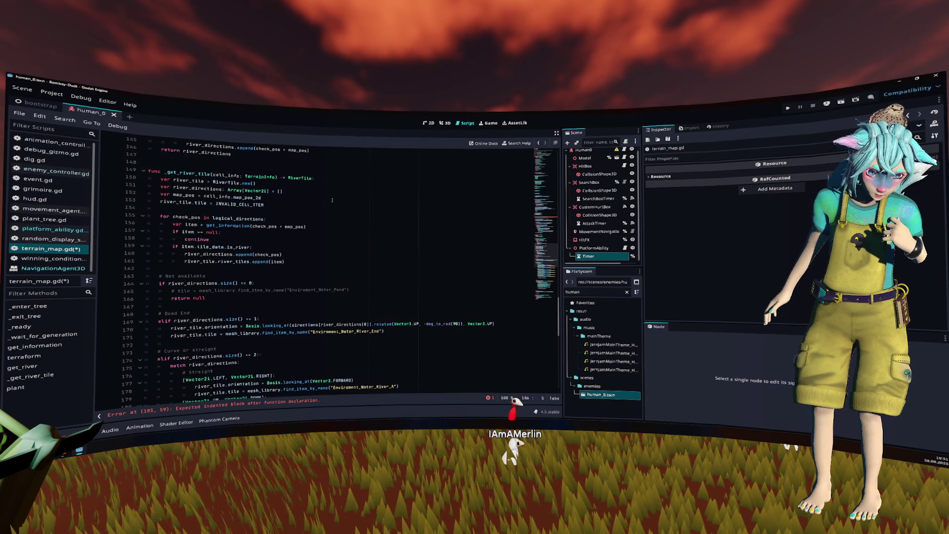
pyautogui.scroll(-4, 333, 200)
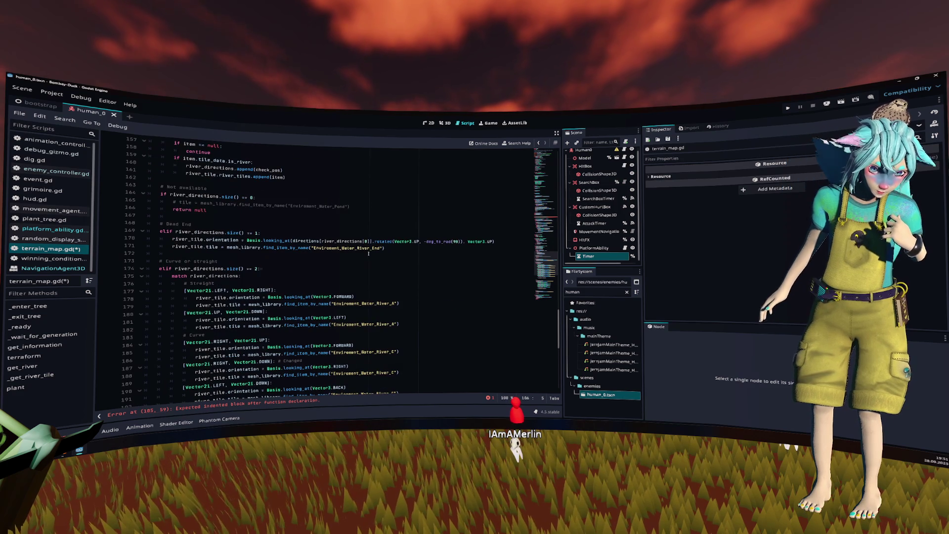
pyautogui.click(402, 249)
pyautogui.hotkey('shift', 'Home')
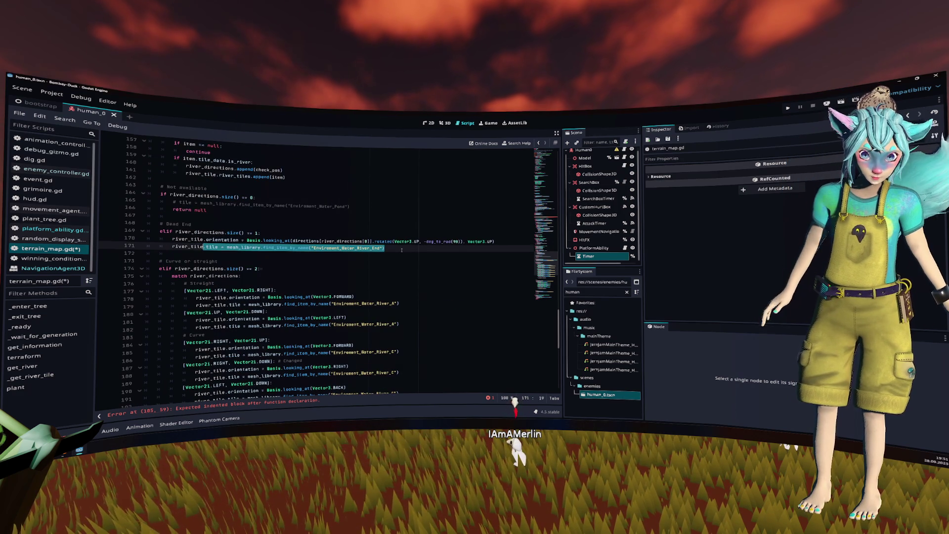
pyautogui.hotkey('ctrl', 'shift', 'Right')
pyautogui.hotkey('ctrl', 'shift', 'Right')
pyautogui.hotkey('ctrl', 'shift', 'Right')
# Start add_ramp's body with var tile = the pasted River_End tile lookup.
pyautogui.scroll(20, 401, 250)
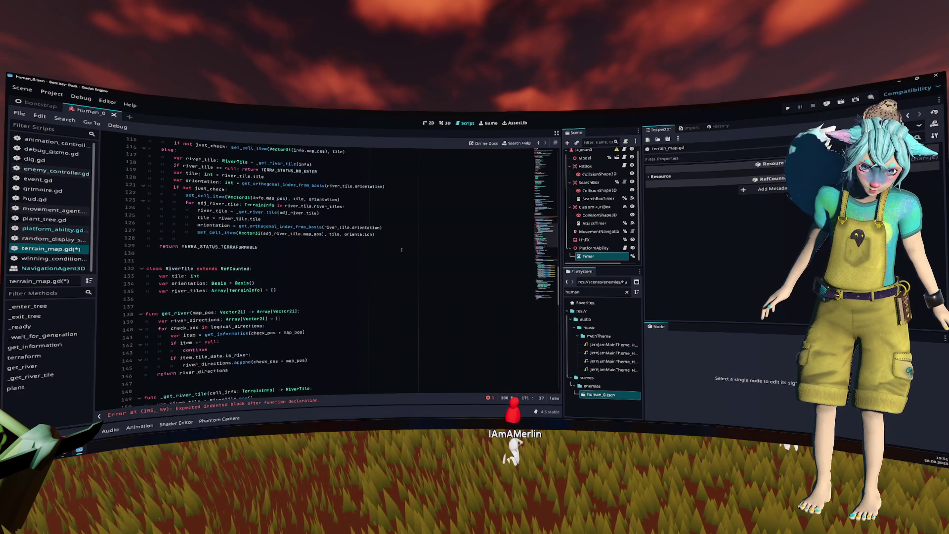
pyautogui.click(308, 210)
pyautogui.press('Tab')
pyautogui.write('var tile =')
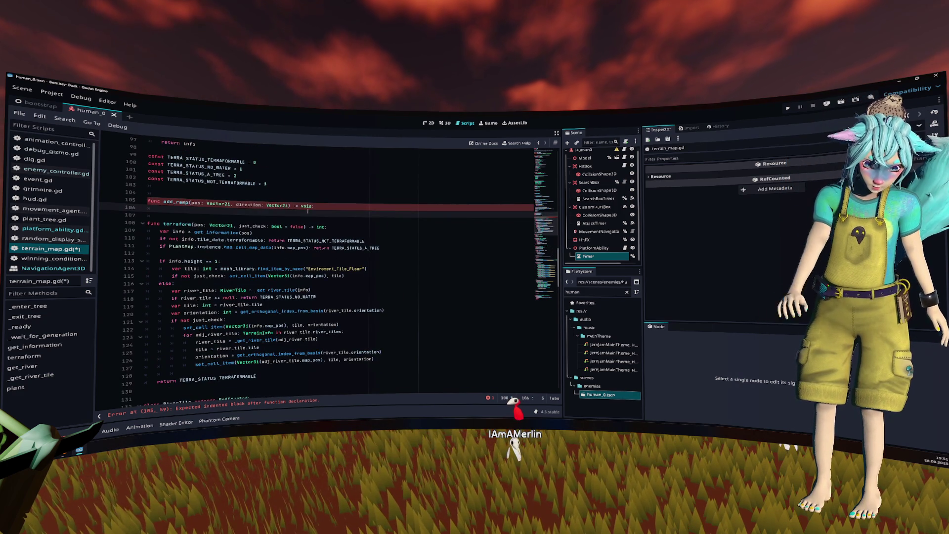
pyautogui.hotkey('ctrl', 'v')
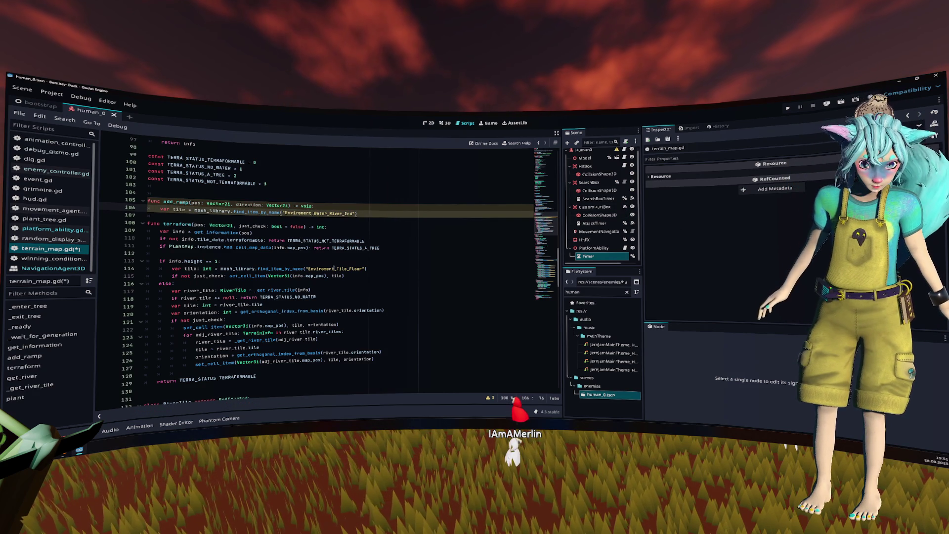
pyautogui.hotkey('ctrl', 'shift', 'o')
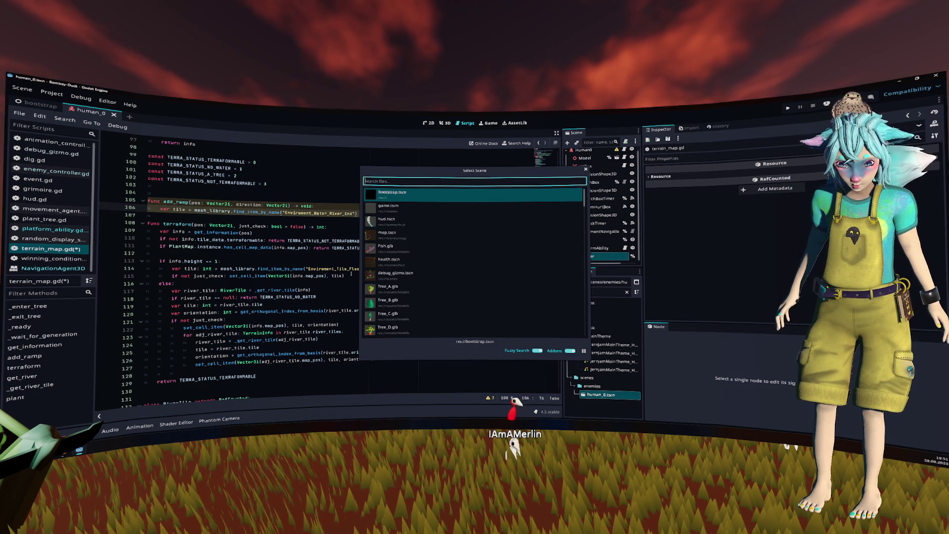
# Open level_1.tscn and inspect its GridMap's mesh-lib.tres, listing MeshLibrary items 0–14.
pyautogui.write('level')
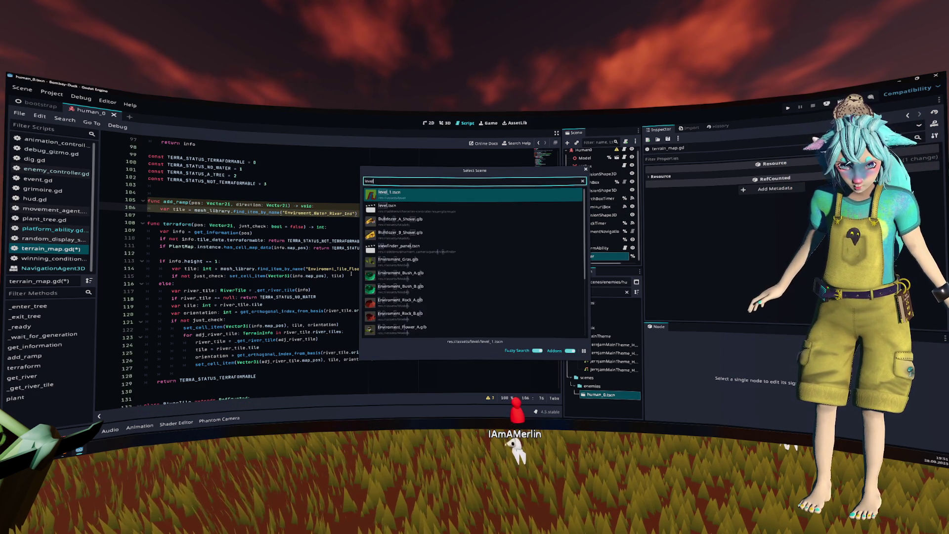
pyautogui.press('Return')
pyautogui.click(775, 223)
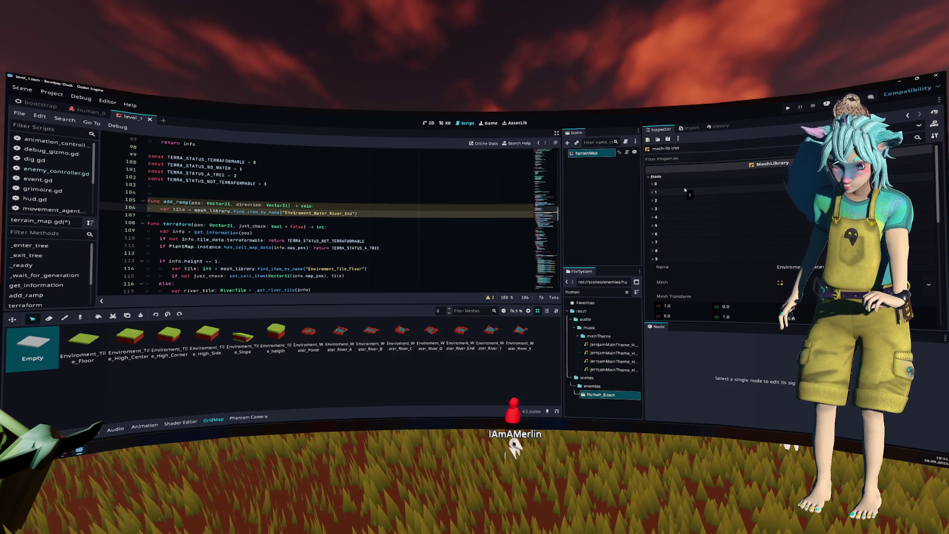
pyautogui.scroll(-2, 690, 250)
pyautogui.click(674, 222)
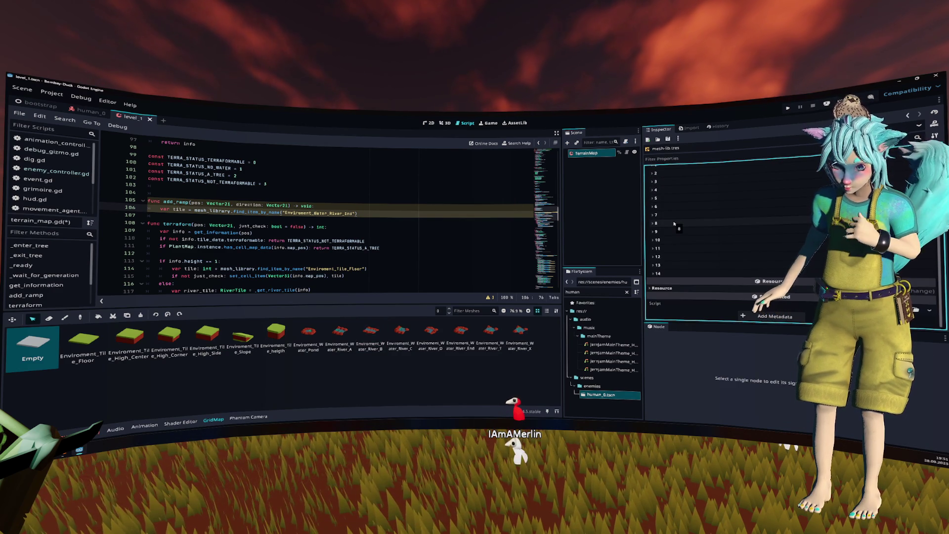
pyautogui.scroll(2, 673, 224)
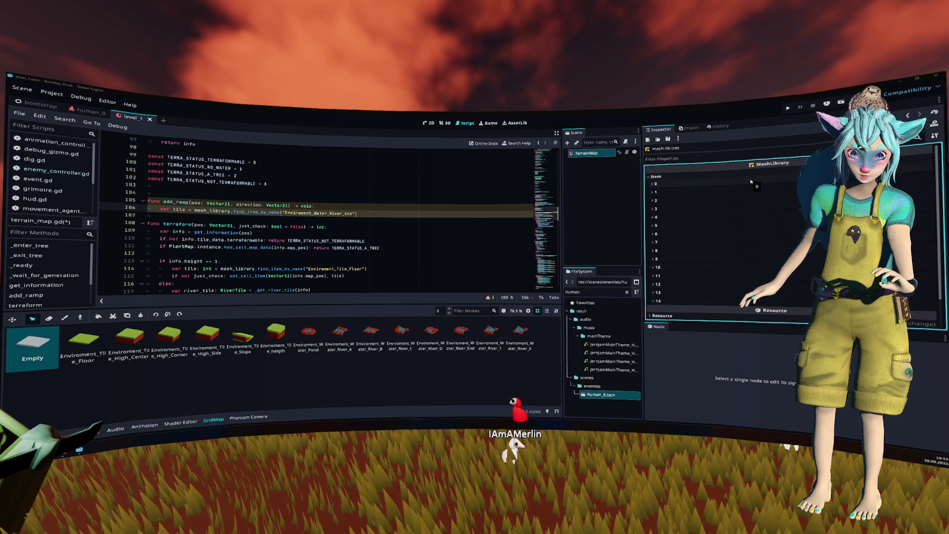
# Replace add_ramp's River_End tile name with mesh item 5's 'Enviroment_Tile_Slope', adding two blank lines below.
pyautogui.click(727, 224)
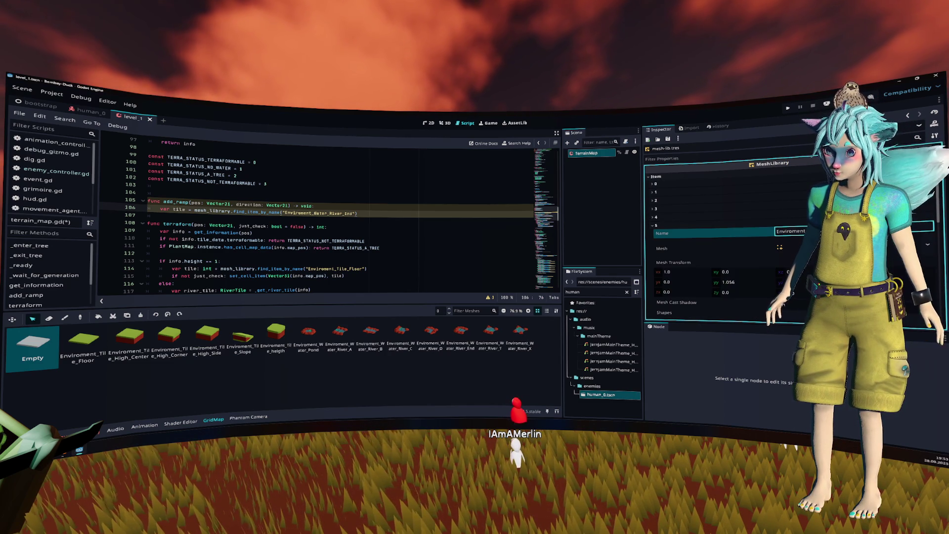
pyautogui.doubleClick(316, 213)
pyautogui.write('Enviroment_Tile_Slope')
pyautogui.click(371, 209)
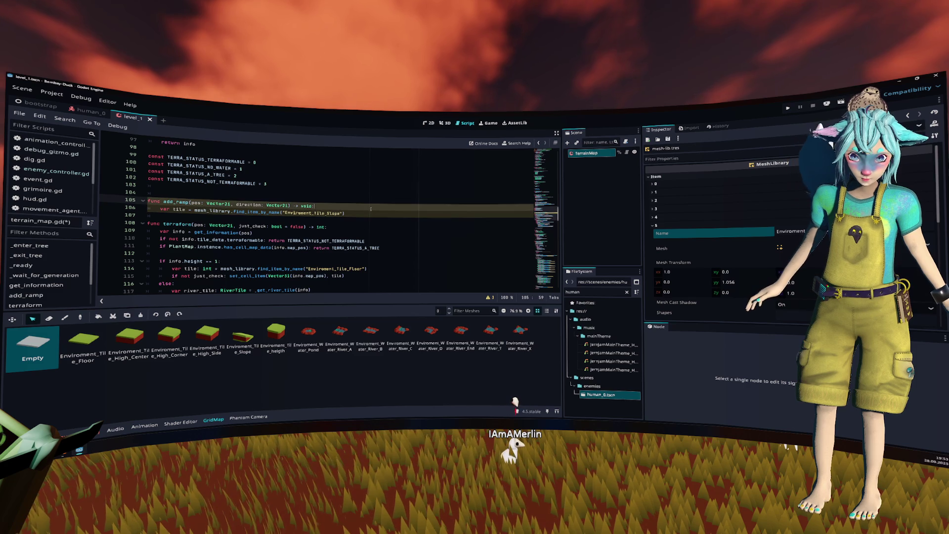
pyautogui.press('Down')
pyautogui.press('Return')
pyautogui.press('Return')
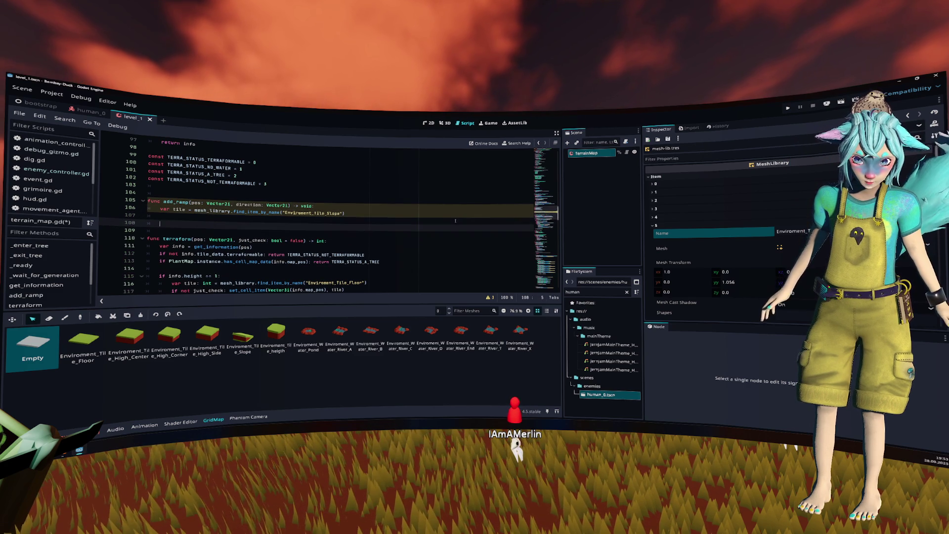
pyautogui.press('Up')
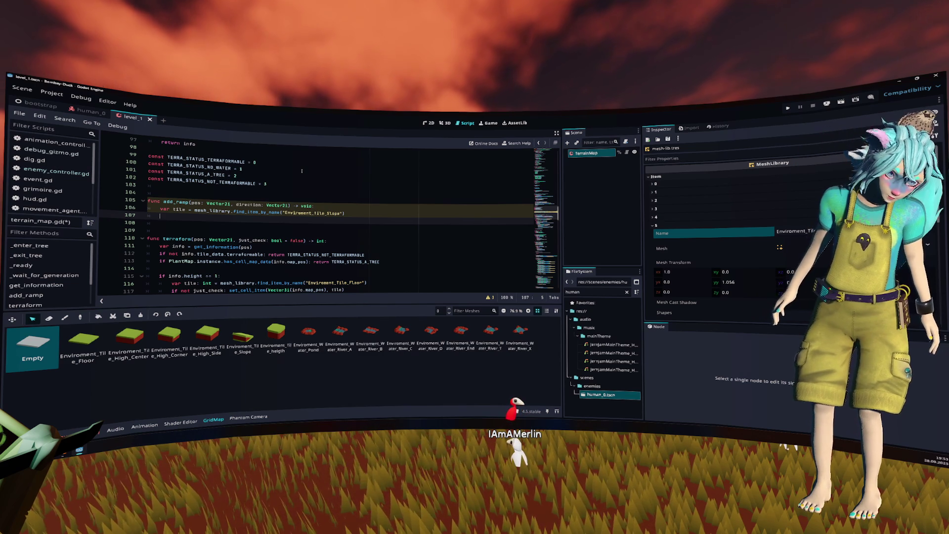
# Copy terraform's orientation calculation line into add_ramp's empty line.
pyautogui.scroll(-3, 297, 174)
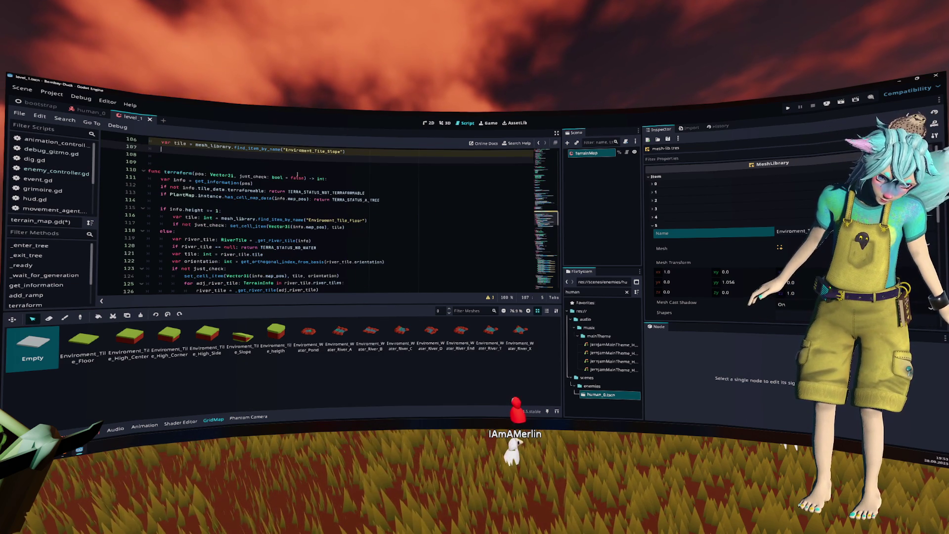
pyautogui.scroll(-1, 297, 174)
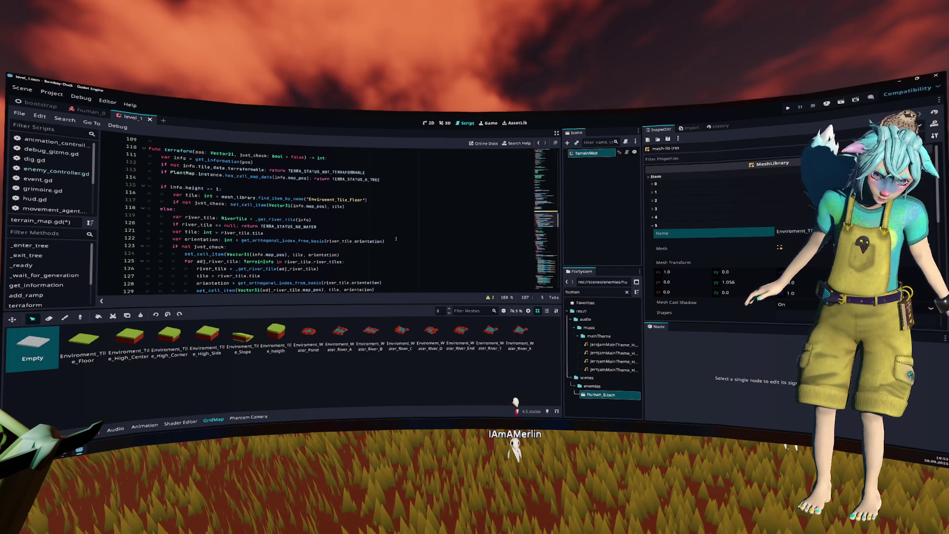
pyautogui.click(410, 243)
pyautogui.hotkey('shift', 'Home')
pyautogui.hotkey('ctrl', 'c')
pyautogui.scroll(4, 317, 221)
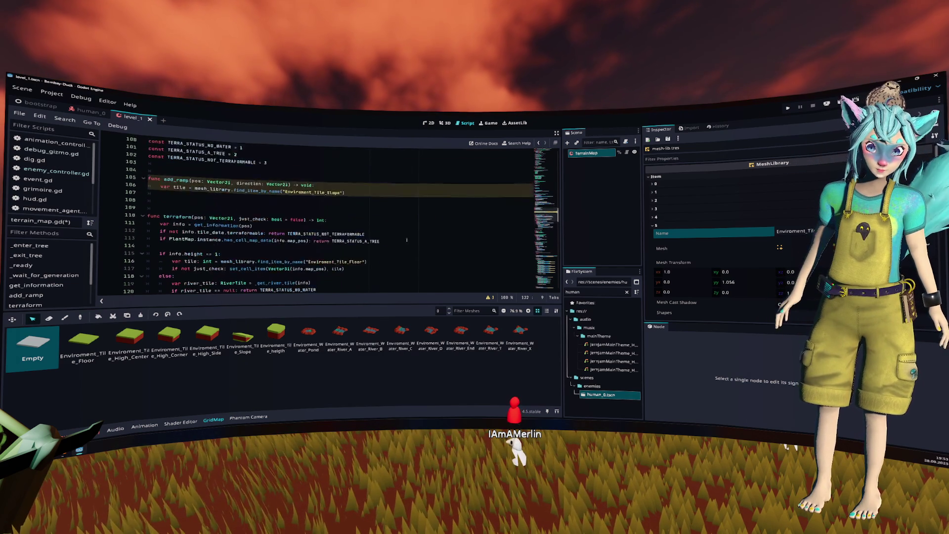
pyautogui.click(317, 221)
pyautogui.hotkey('ctrl', 'v')
# Change the orientation argument to Basis.looking_at(directions[direction]).
pyautogui.click(315, 220)
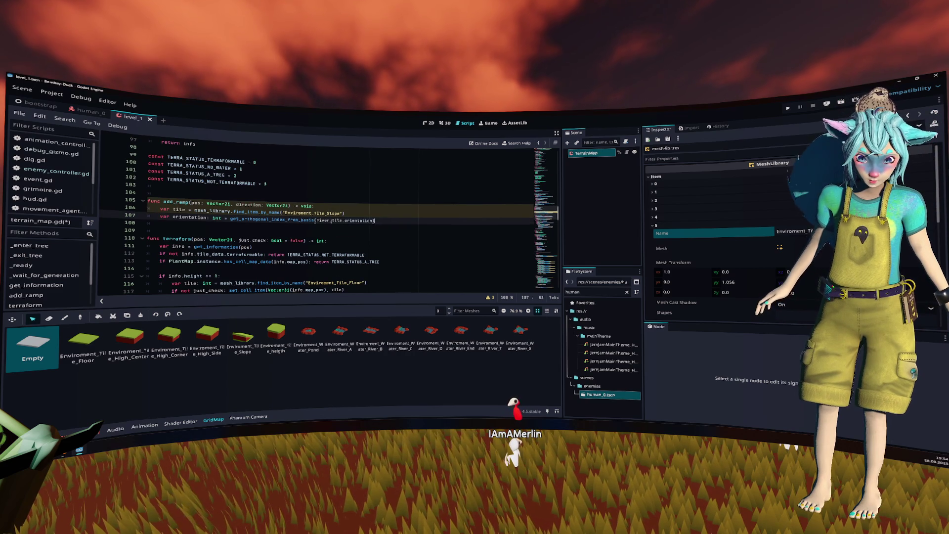
pyautogui.hotkey('shift', 'End')
pyautogui.write('B')
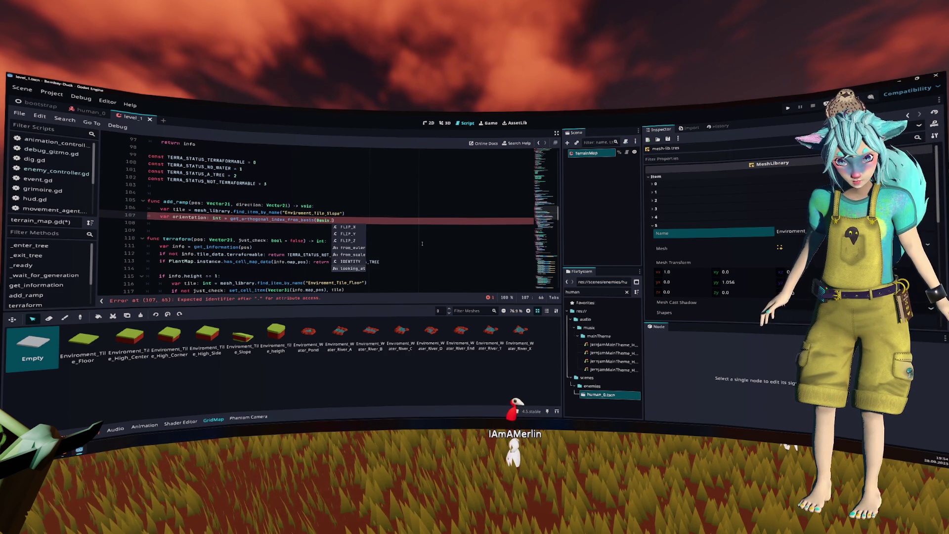
pyautogui.write('looking_at(')
pyautogui.press('Return')
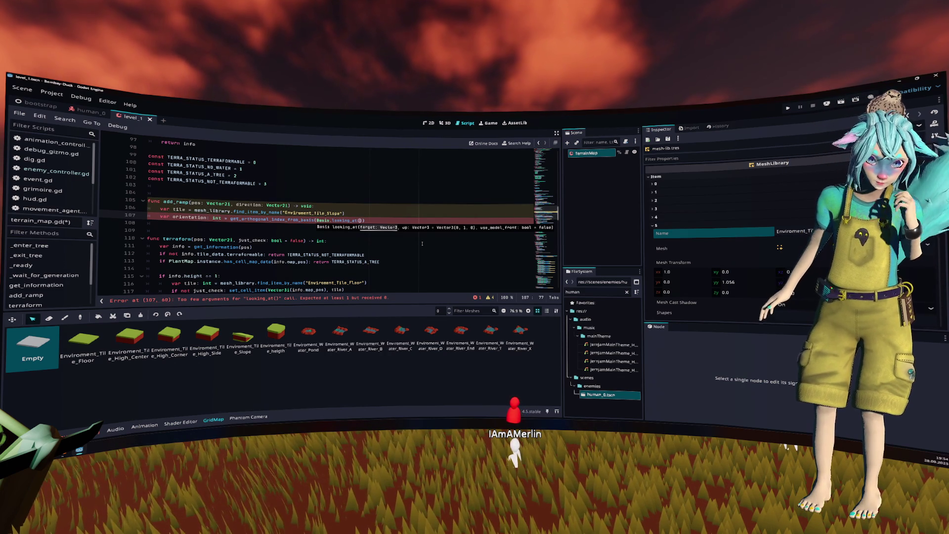
pyautogui.scroll(12, 423, 243)
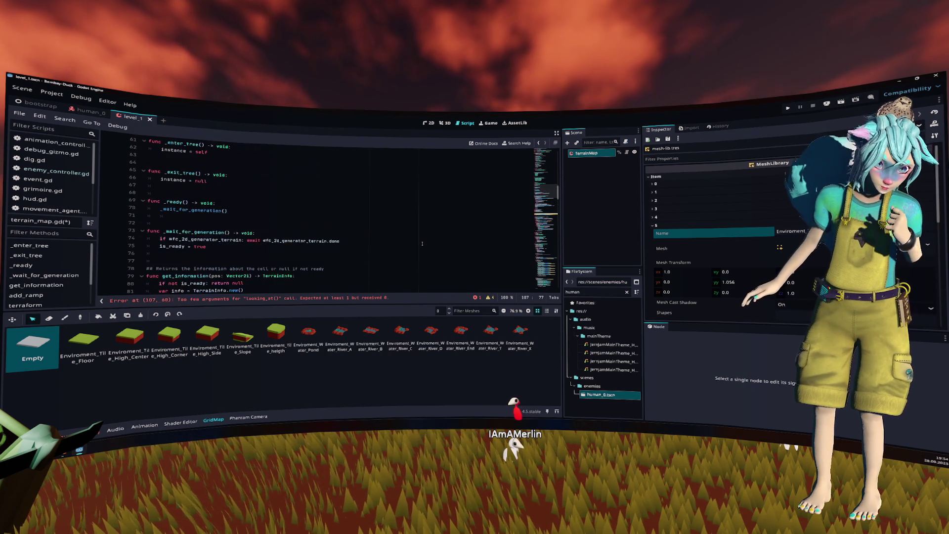
pyautogui.scroll(8, 422, 243)
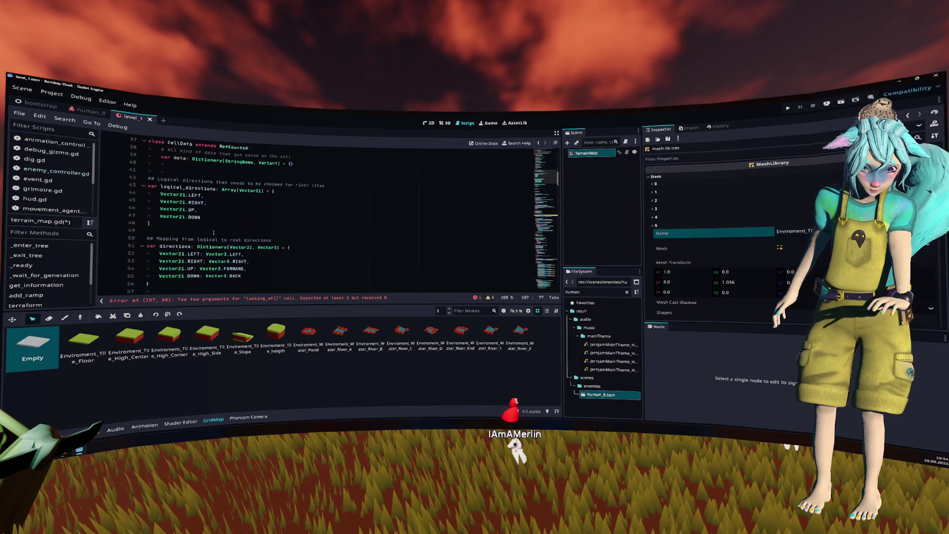
pyautogui.doubleClick(175, 246)
pyautogui.scroll(-2, 381, 240)
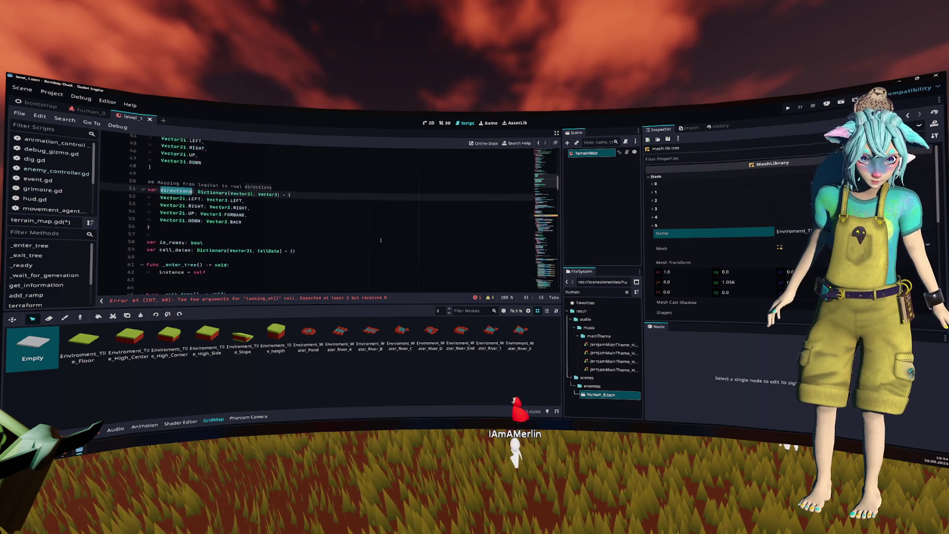
pyautogui.scroll(-19, 381, 240)
pyautogui.click(388, 201)
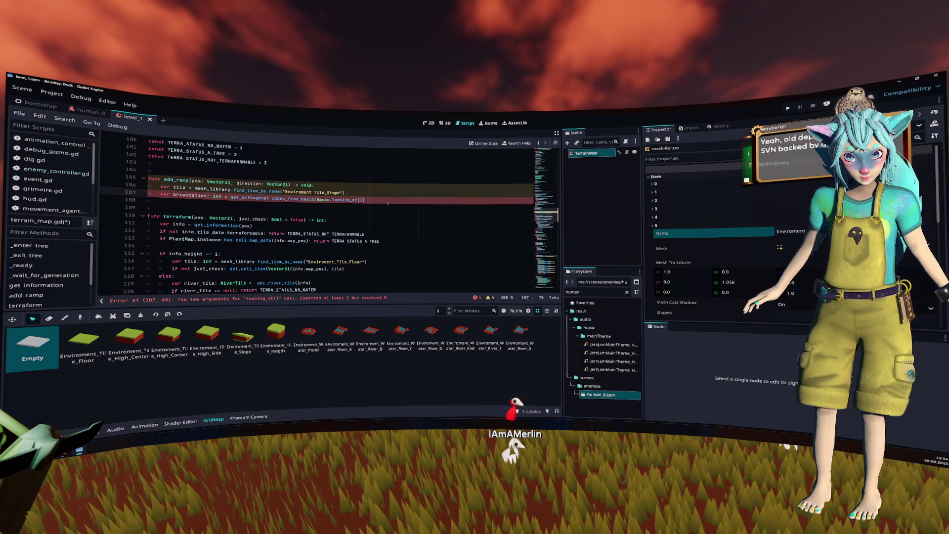
pyautogui.hotkey('ctrl', 'v')
pyautogui.write('[')
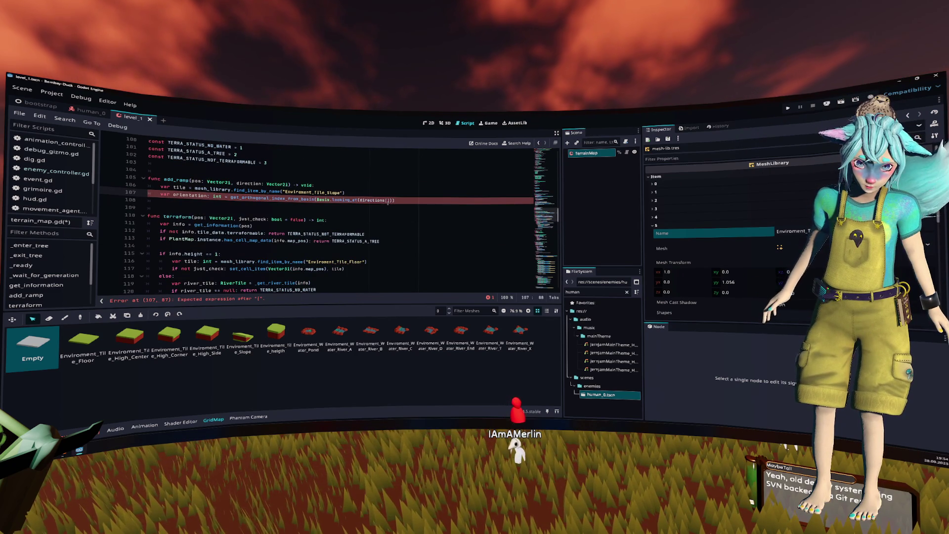
pyautogui.write('direction')
pyautogui.press('Return')
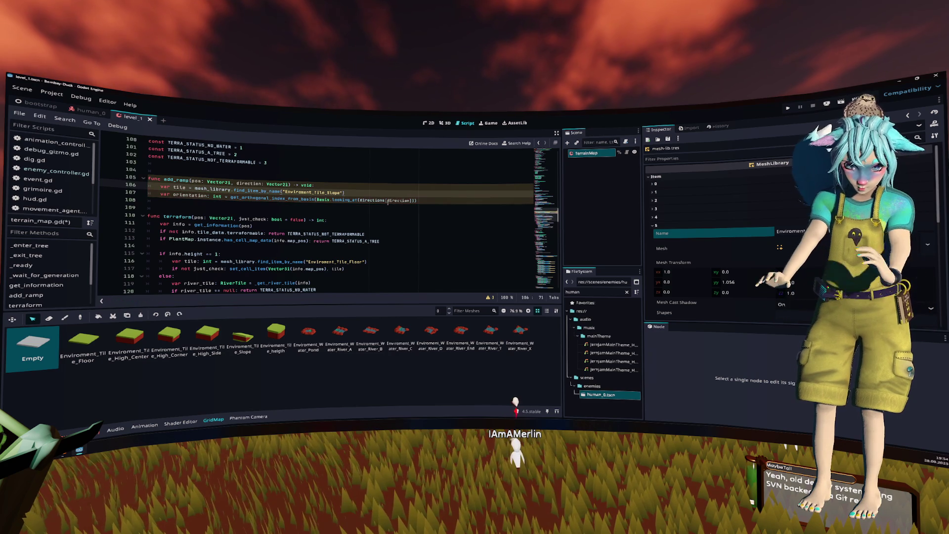
# Paste the set_cell_item call below the orientation line and fix its indentation.
pyautogui.click(388, 203)
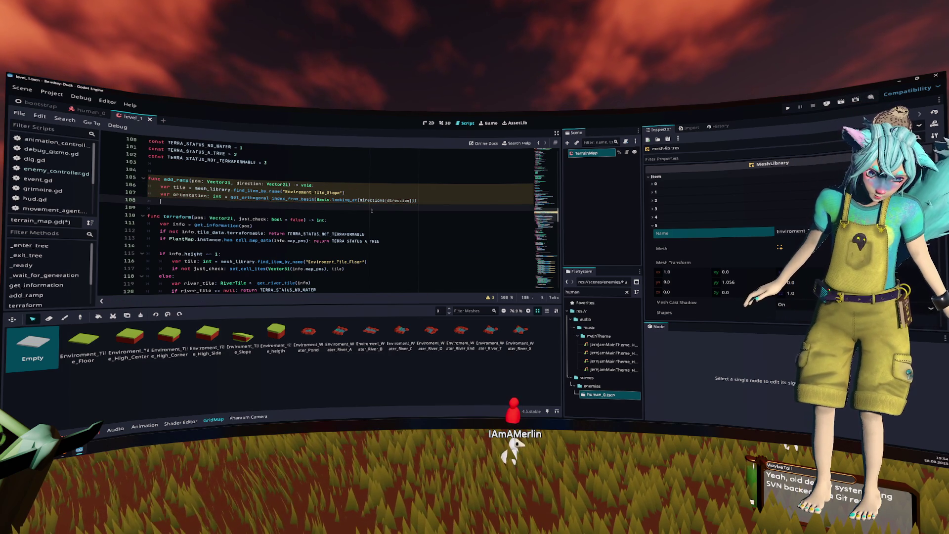
pyautogui.scroll(-8, 372, 211)
pyautogui.click(256, 185)
pyautogui.scroll(8, 275, 212)
pyautogui.click(275, 213)
pyautogui.hotkey('ctrl', 'v')
pyautogui.hotkey('shift', 'Tab')
pyautogui.hotkey('shift', 'Tab')
pyautogui.hotkey('shift', 'Tab')
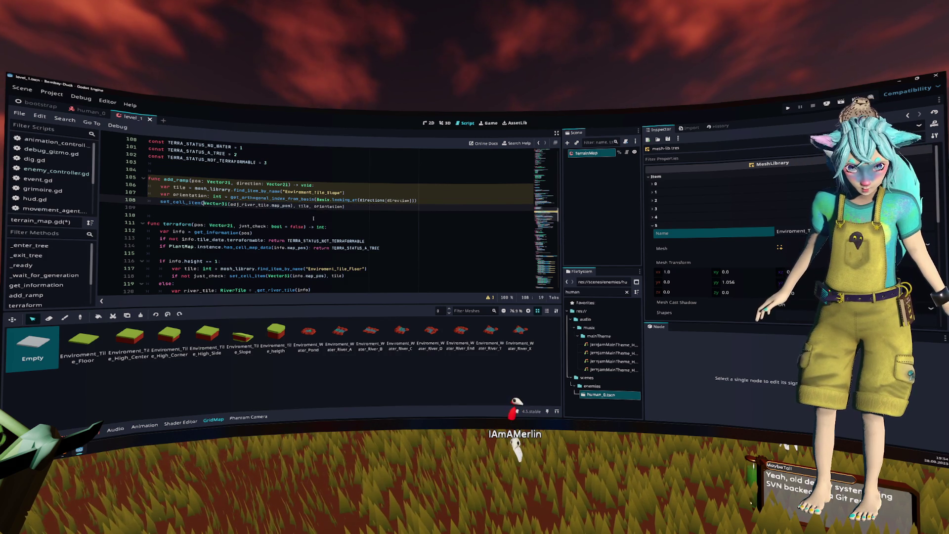
# Set the set_cell_item position to Vector3i(pos.x, 0, pos.y) and save terrain_map.gd.
pyautogui.press('Right')
pyautogui.press('Right')
pyautogui.press('Right')
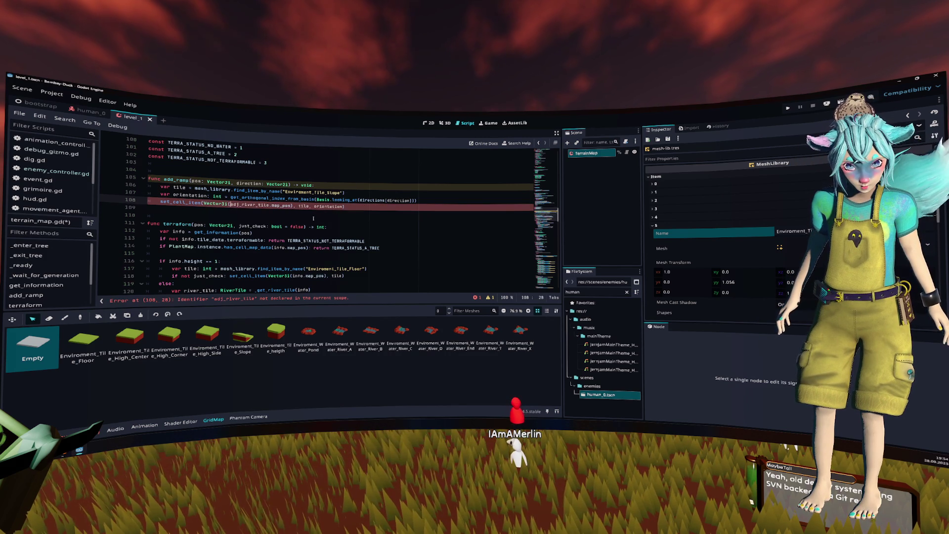
pyautogui.hotkey('ctrl', 'shift', 'Right')
pyautogui.hotkey('ctrl', 'shift', 'Right')
pyautogui.hotkey('ctrl', 'shift', 'Right')
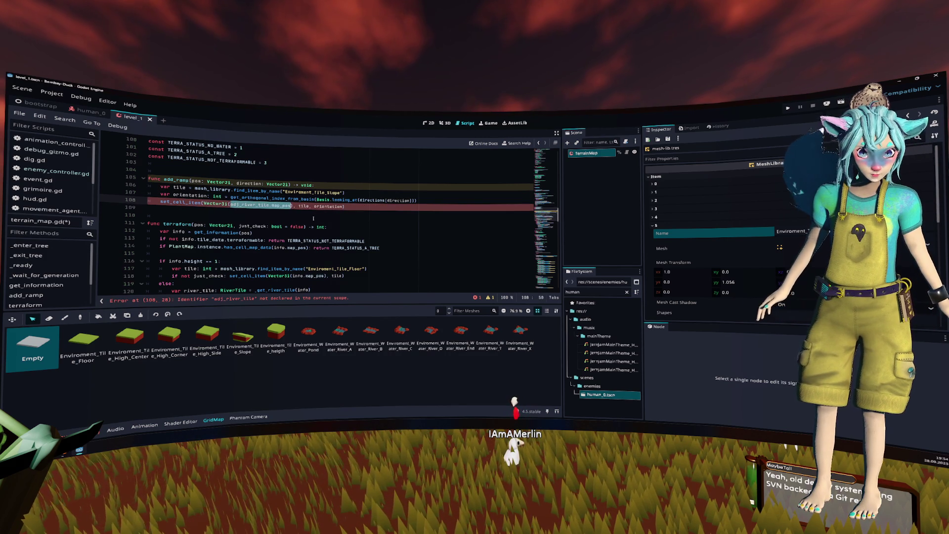
pyautogui.write('pos.x')
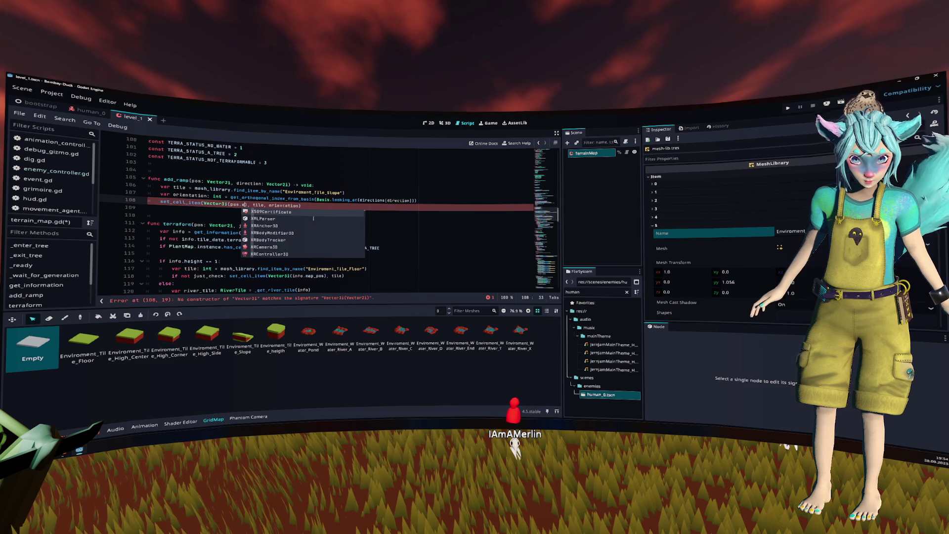
pyautogui.write(', ')
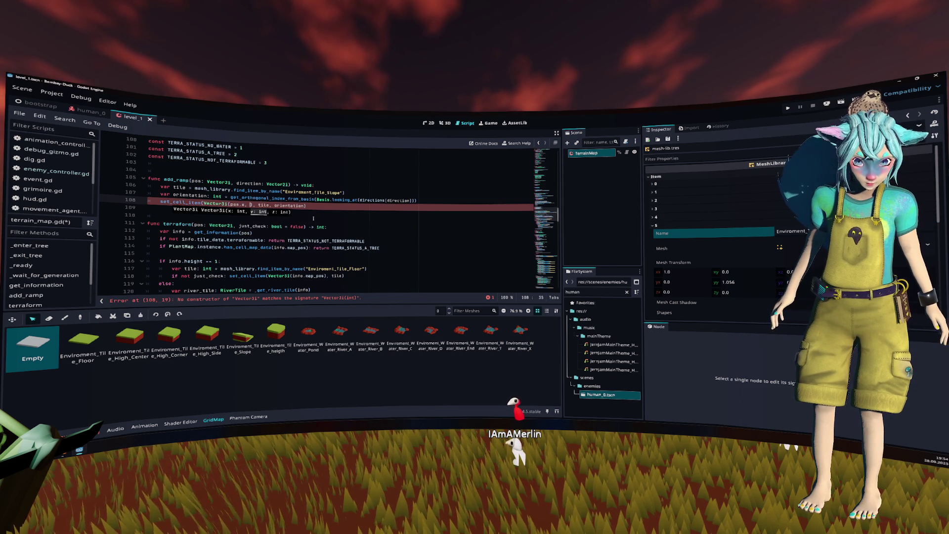
pyautogui.write('0, pos')
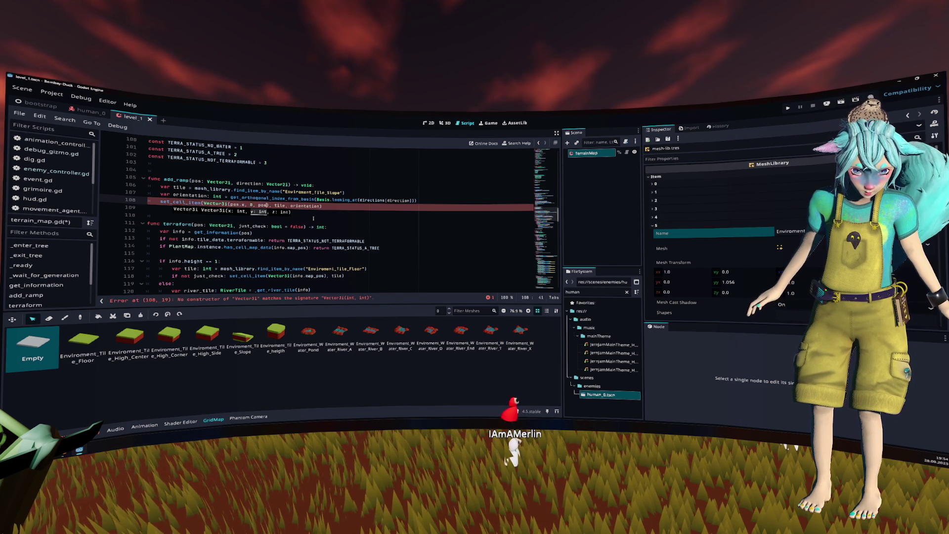
pyautogui.press('BackSpace')
pyautogui.write('y')
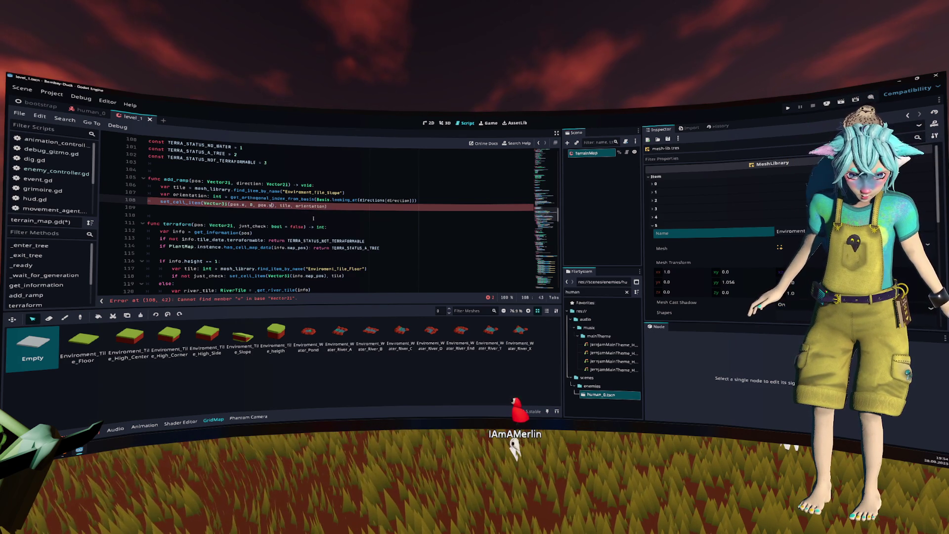
pyautogui.press('Up')
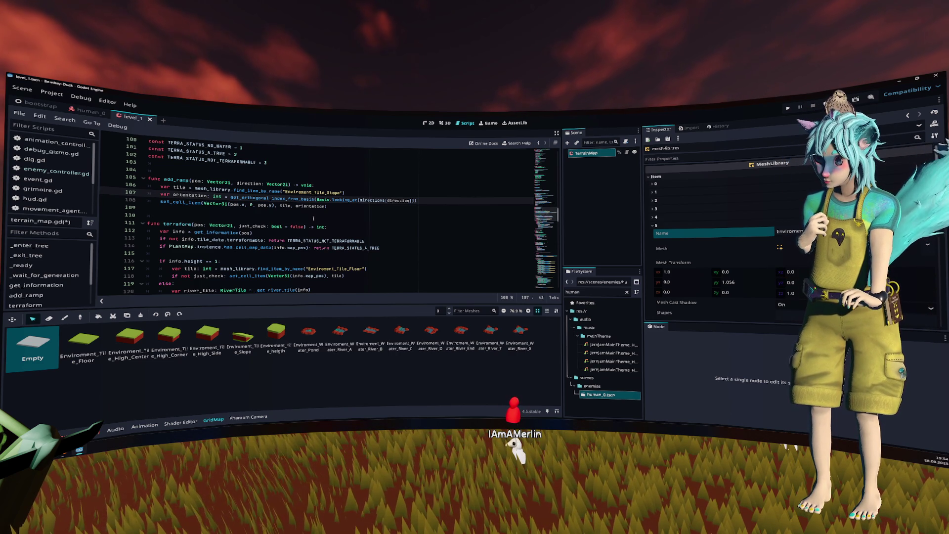
pyautogui.click(313, 218)
pyautogui.hotkey('ctrl', 's')
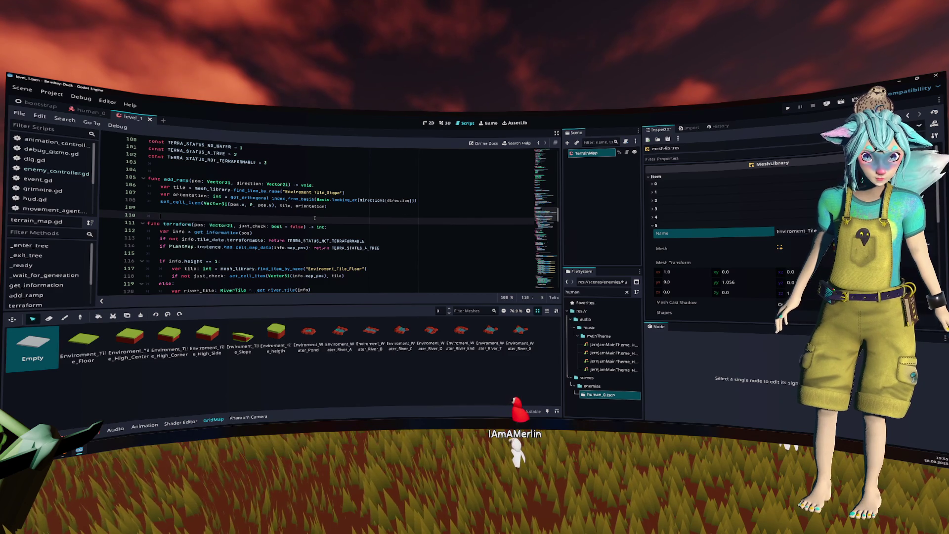
pyautogui.click(317, 199)
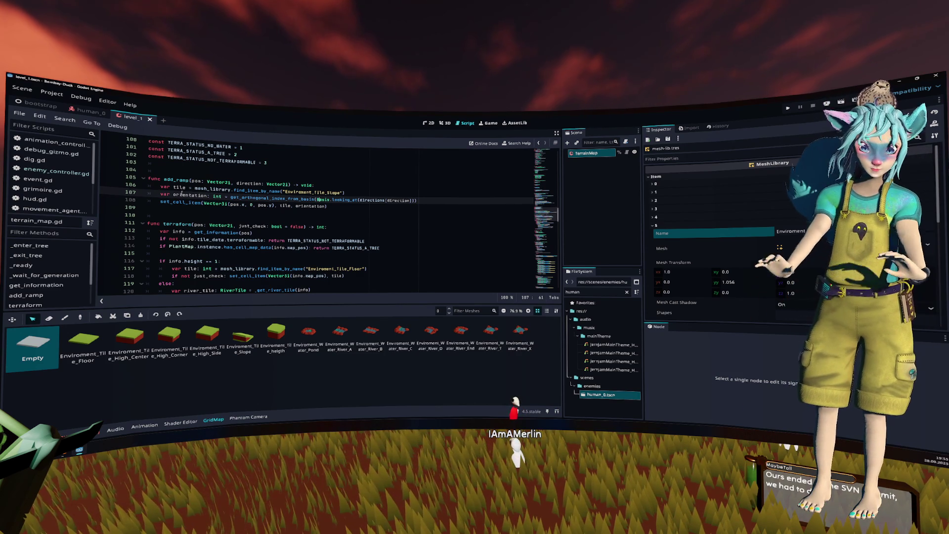
# Select the level_1 TerrainMap node so its properties show beside the add_ramp code.
pyautogui.doubleClick(176, 179)
pyautogui.click(279, 214)
pyautogui.moveTo(279, 215); pyautogui.dragTo(163, 179)
pyautogui.click(282, 211)
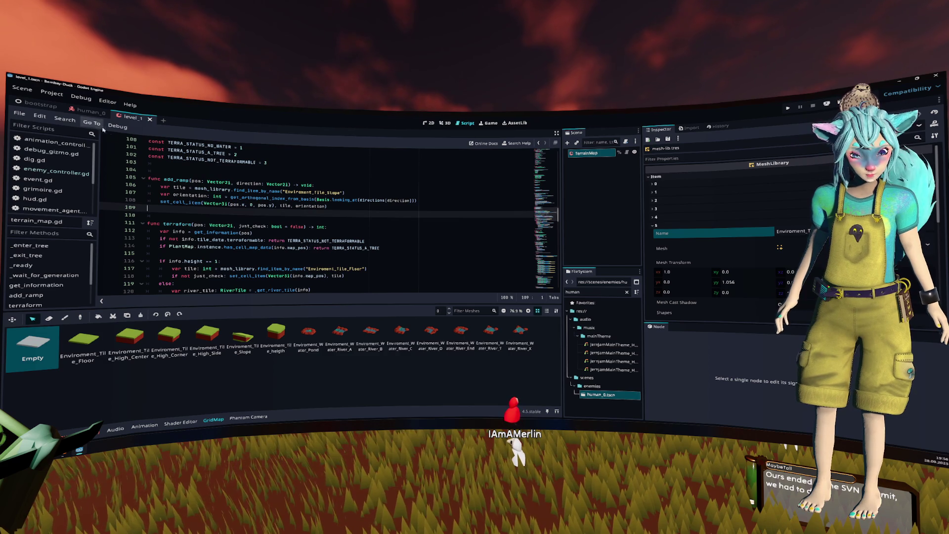
pyautogui.click(132, 117)
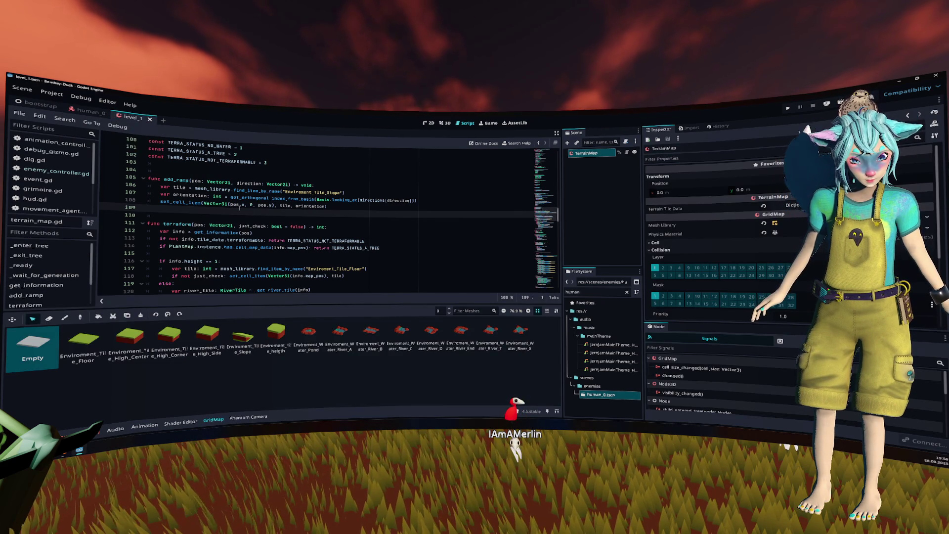
# Delete ', direction: Vector2i' from add_ramp's signature.
pyautogui.click(240, 208)
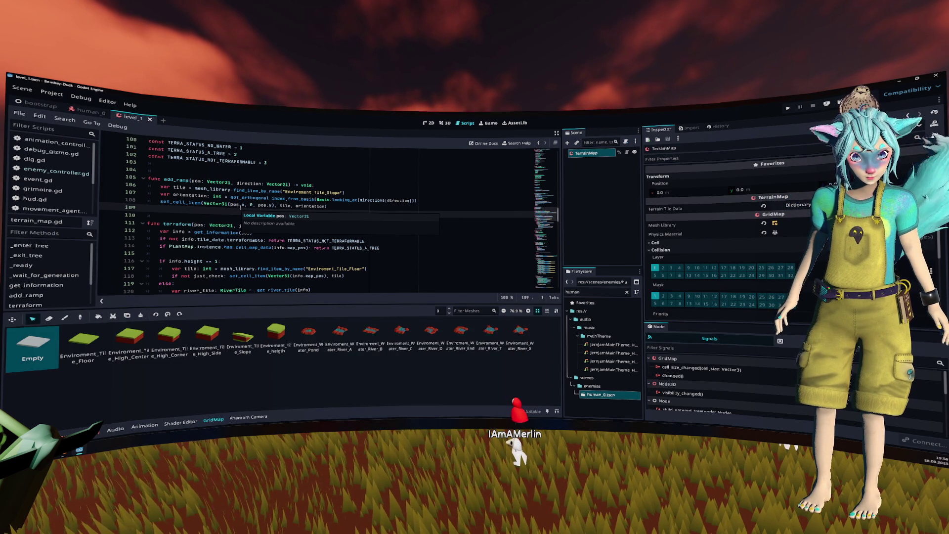
pyautogui.click(236, 184)
pyautogui.moveTo(237, 183); pyautogui.dragTo(288, 184)
pyautogui.press('BackSpace')
pyautogui.press('BackSpace')
pyautogui.press('BackSpace')
# Tidy add_ramp's blank lines and insert a get_information(pos) call below var tile.
pyautogui.click(288, 184)
pyautogui.press('Return')
pyautogui.press('Return')
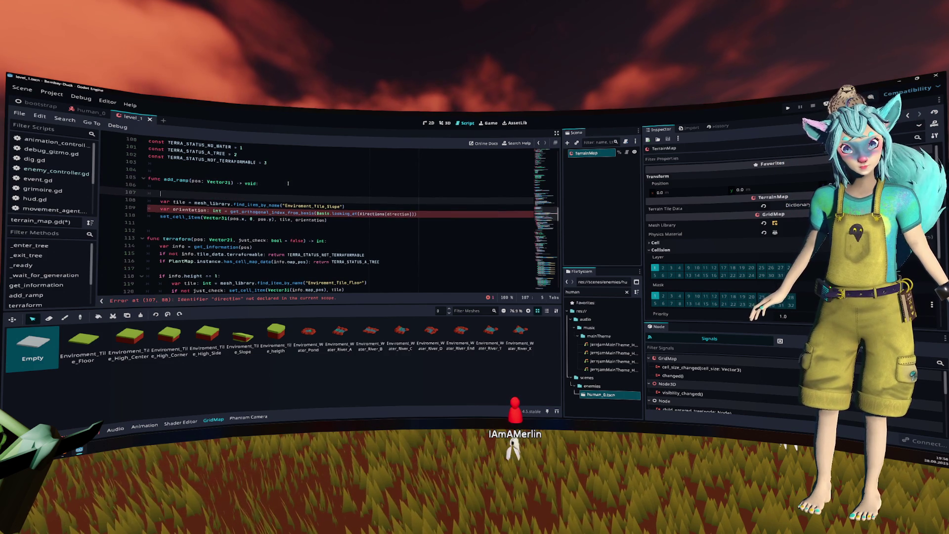
pyautogui.press('BackSpace')
pyautogui.press('BackSpace')
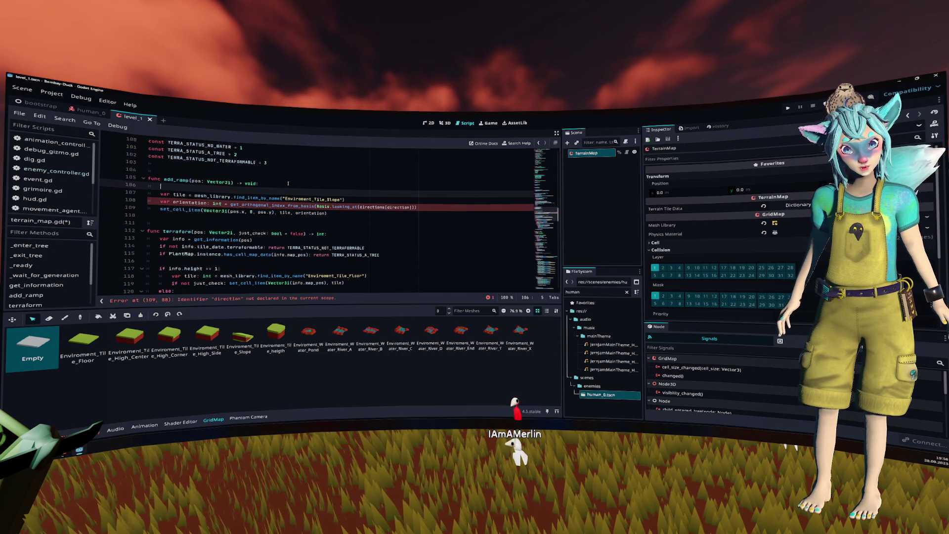
pyautogui.press('Delete')
pyautogui.press('End')
pyautogui.press('Return')
pyautogui.press('Return')
pyautogui.press('Return')
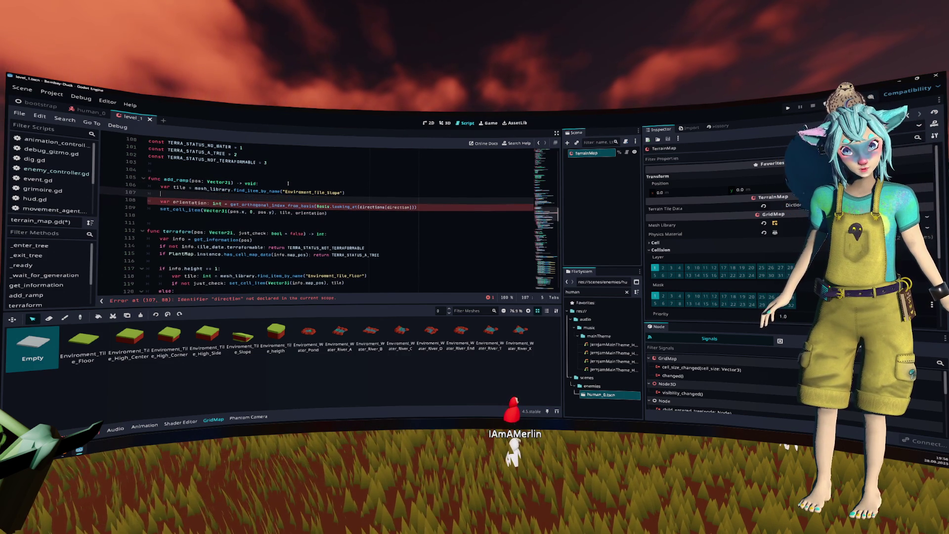
pyautogui.press('Return')
pyautogui.press('Up')
pyautogui.press('Up')
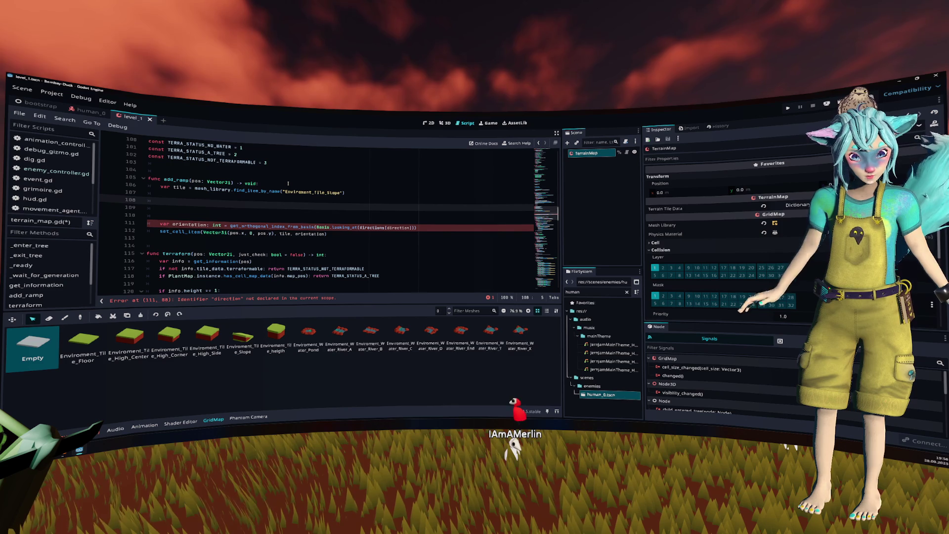
pyautogui.write('get')
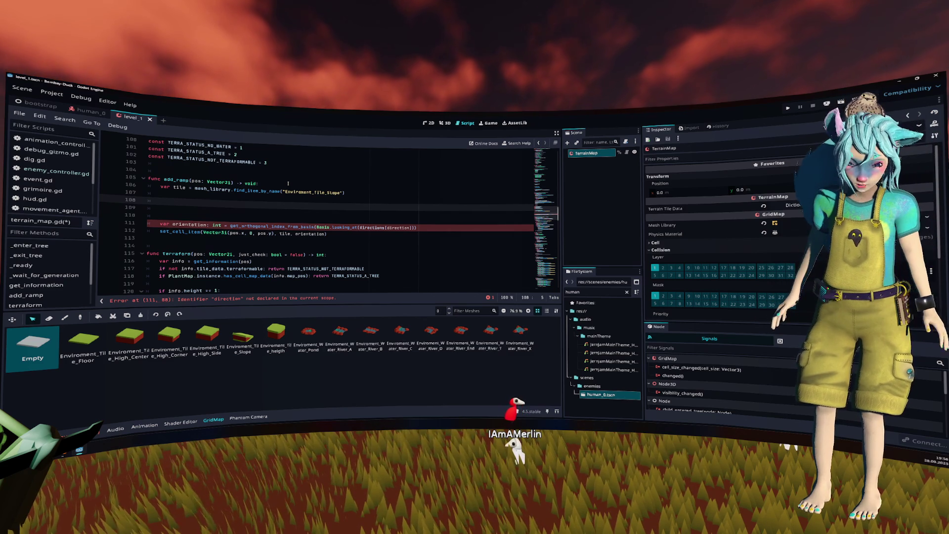
pyautogui.write('_in')
pyautogui.press('Return')
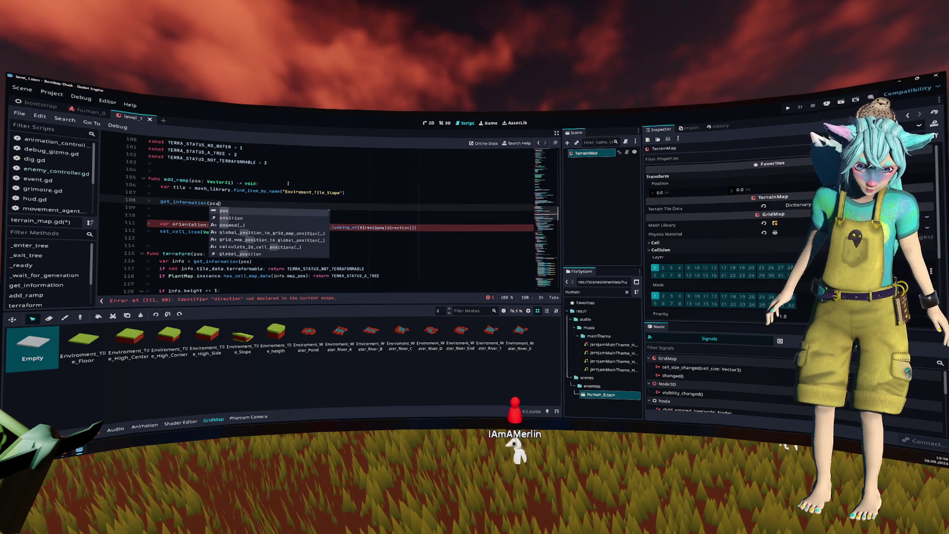
pyautogui.press('Escape')
# Scroll down to get_river's logical_directions loop.
pyautogui.scroll(-10, 288, 184)
pyautogui.scroll(-3, 288, 183)
pyautogui.click(285, 184)
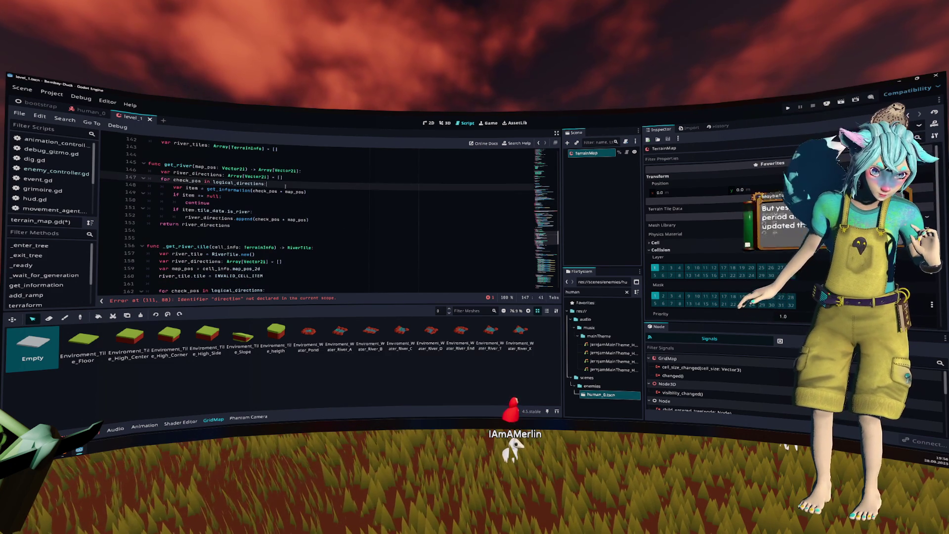
# Join 'continue' onto get_river's 'if item == null:' line.
pyautogui.click(331, 195)
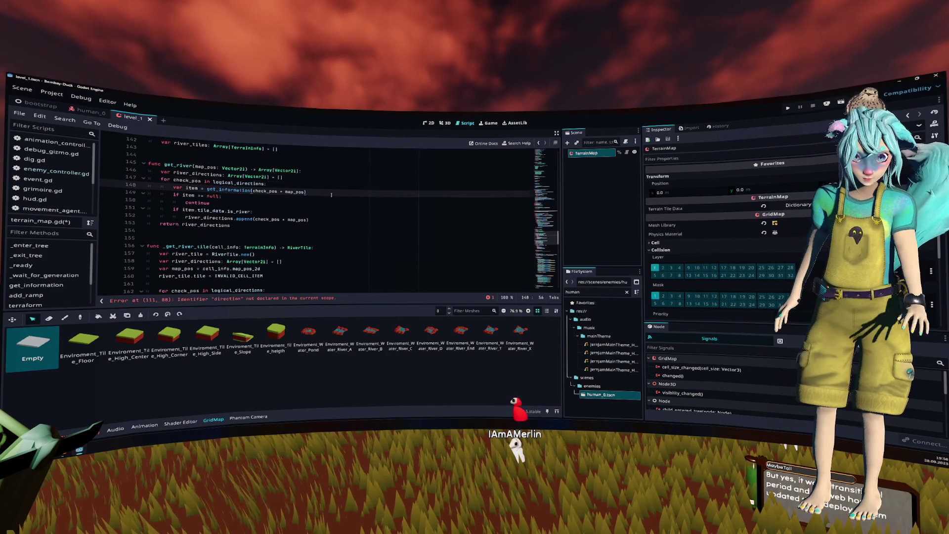
pyautogui.press('Down')
pyautogui.press('Left')
pyautogui.press('Left')
pyautogui.press('Left')
pyautogui.press('Down')
pyautogui.press('Home')
pyautogui.hotkey('ctrl', 'BackSpace')
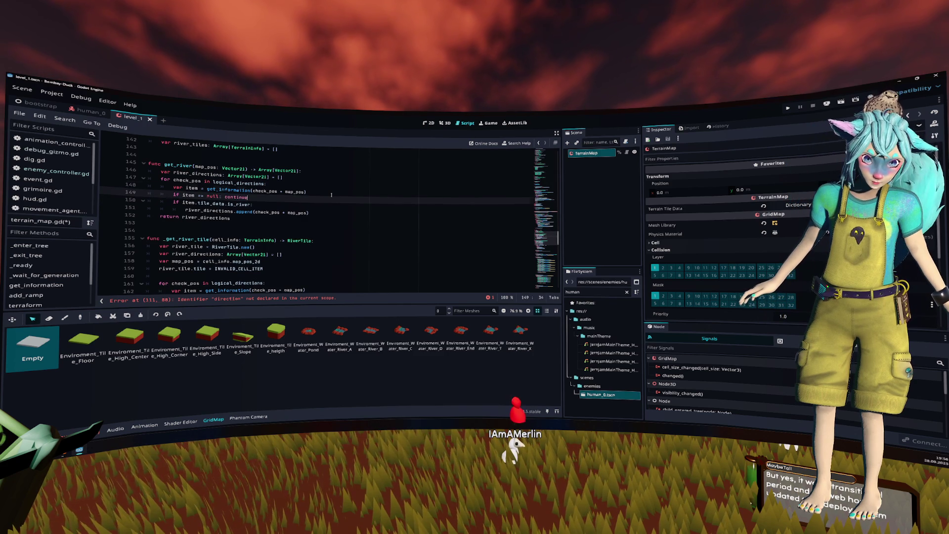
# Copy get_river's neighbour-checking for loop and return to add_ramp's empty line.
pyautogui.hotkey('shift', 'Up')
pyautogui.hotkey('shift', 'Up')
pyautogui.hotkey('shift', 'Home')
pyautogui.hotkey('ctrl', 'c')
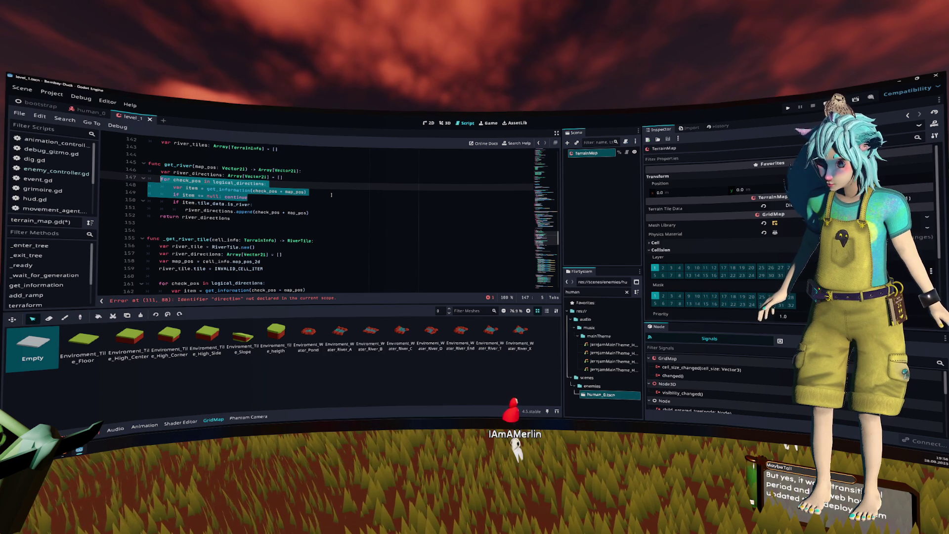
pyautogui.scroll(12, 331, 195)
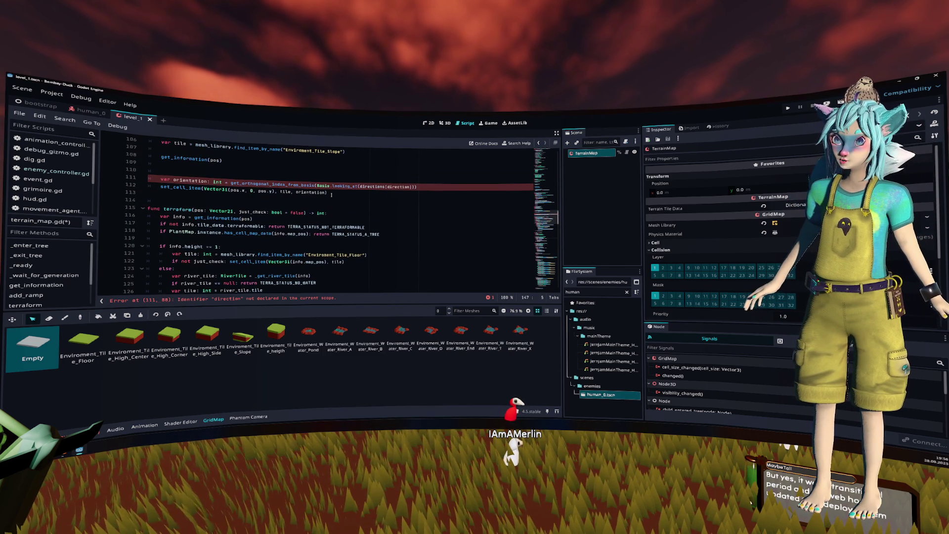
pyautogui.scroll(1, 331, 194)
pyautogui.click(350, 177)
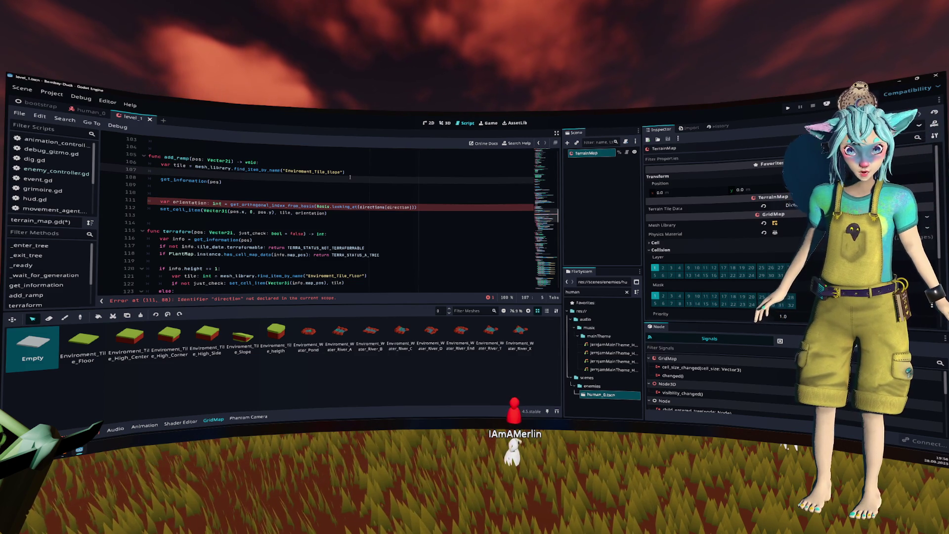
# Paste the neighbour loop into add_ramp and replace map_pos with pos.
pyautogui.hotkey('ctrl', 'v')
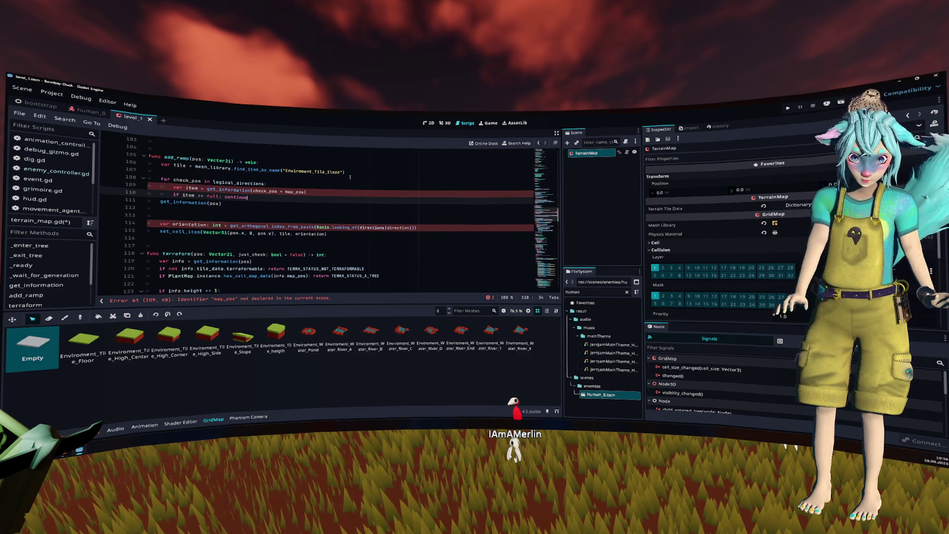
pyautogui.press('Down')
pyautogui.hotkey('shift', 'Home')
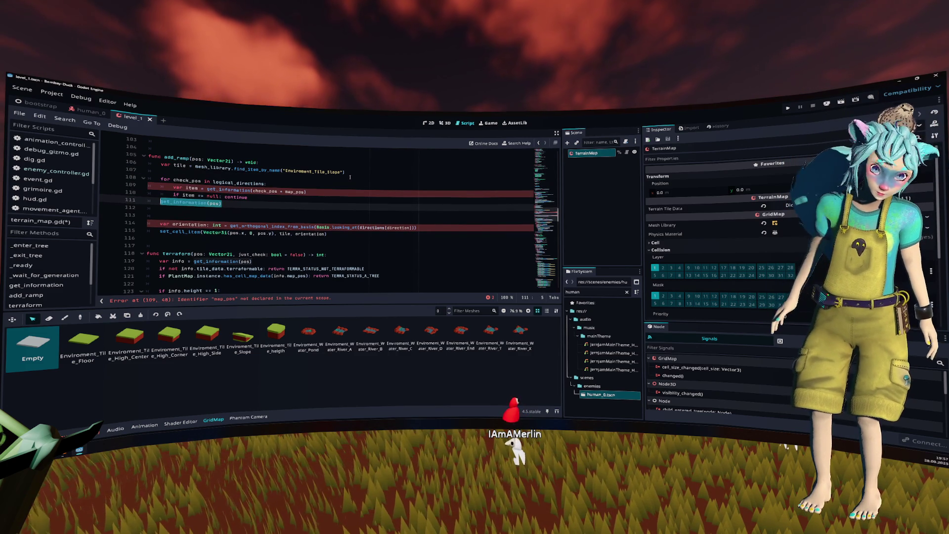
pyautogui.doubleClick(196, 159)
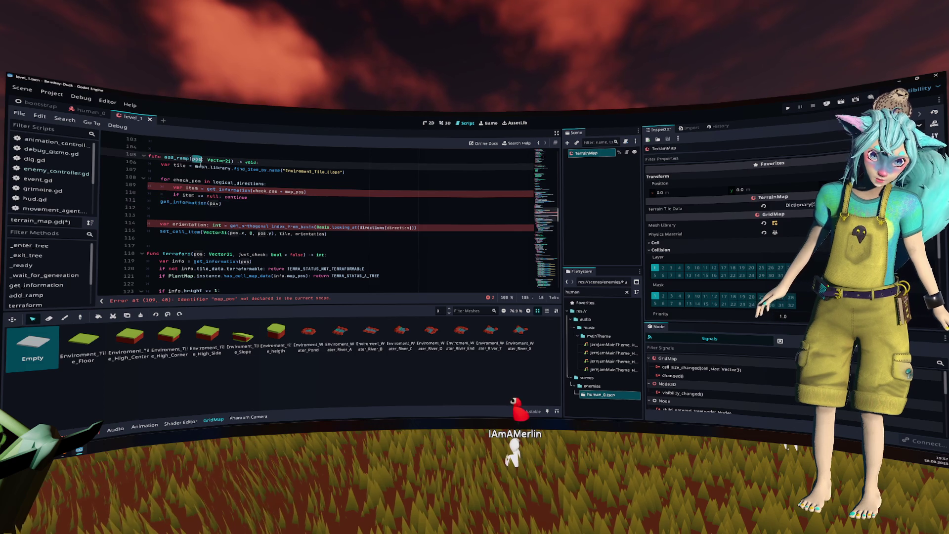
pyautogui.hotkey('ctrl', 'c')
pyautogui.doubleClick(289, 192)
pyautogui.hotkey('ctrl', 'v')
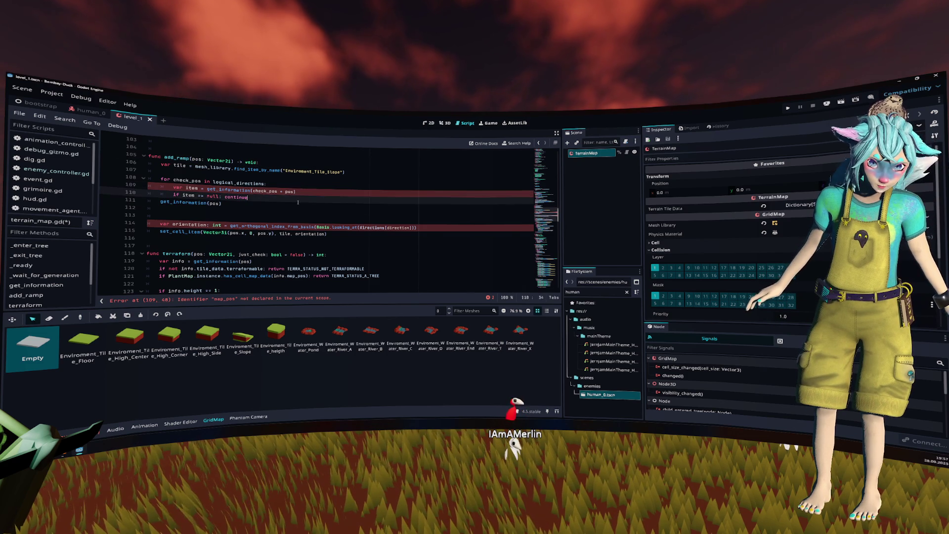
# Delete the leftover get_information(pos) line and begin an 'item.' line.
pyautogui.press('Down')
pyautogui.hotkey('shift', 'Home')
pyautogui.press('BackSpace')
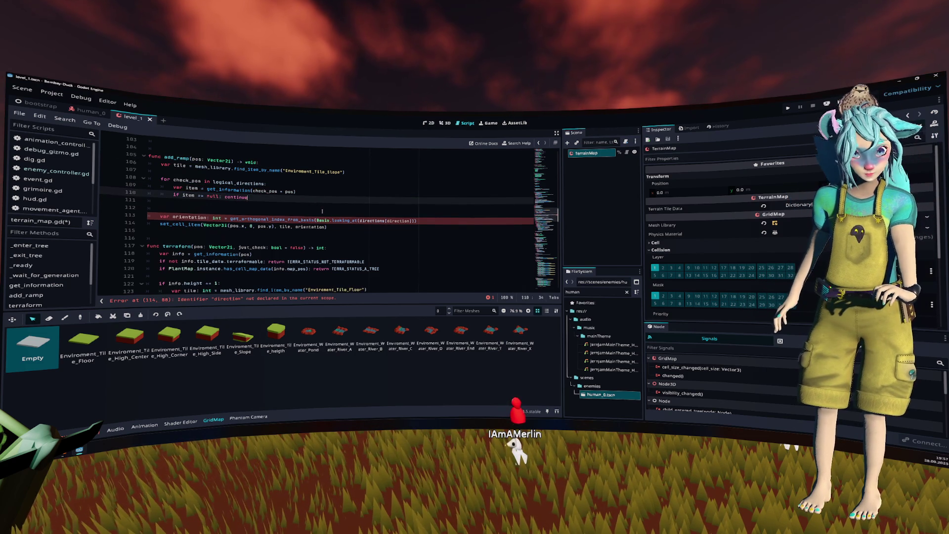
pyautogui.write('item.')
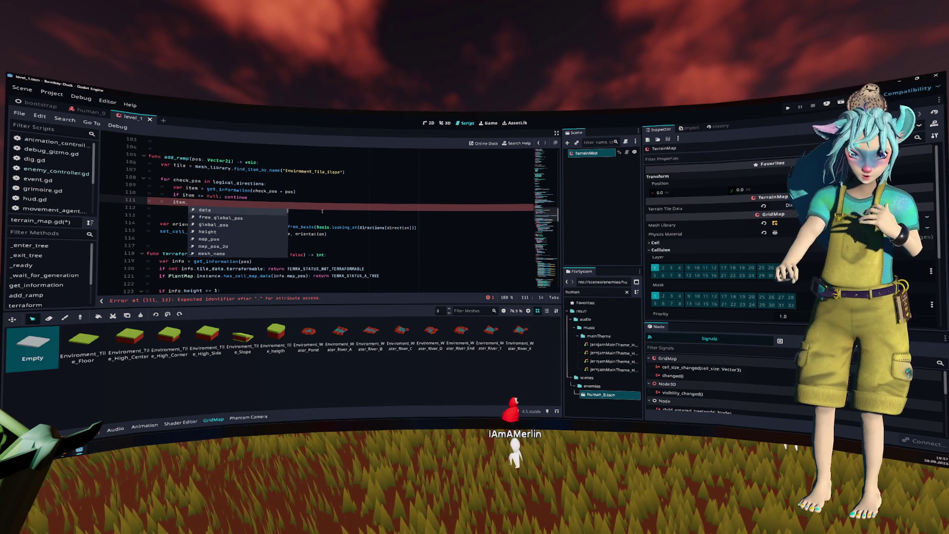
# Browse item's autocomplete suggestions, then minimise Godot to the fox-wizard wallpaper.
pyautogui.scroll(-5, 248, 225)
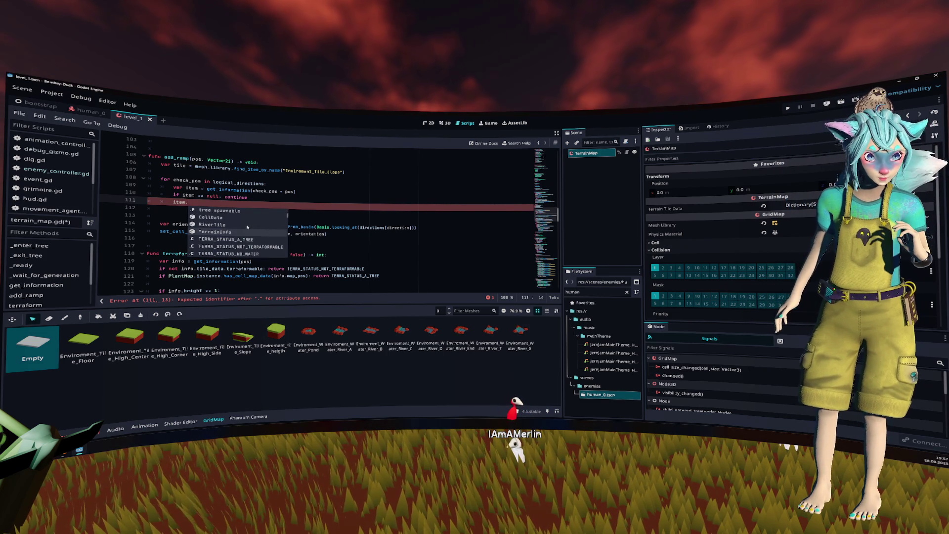
pyautogui.scroll(3, 247, 227)
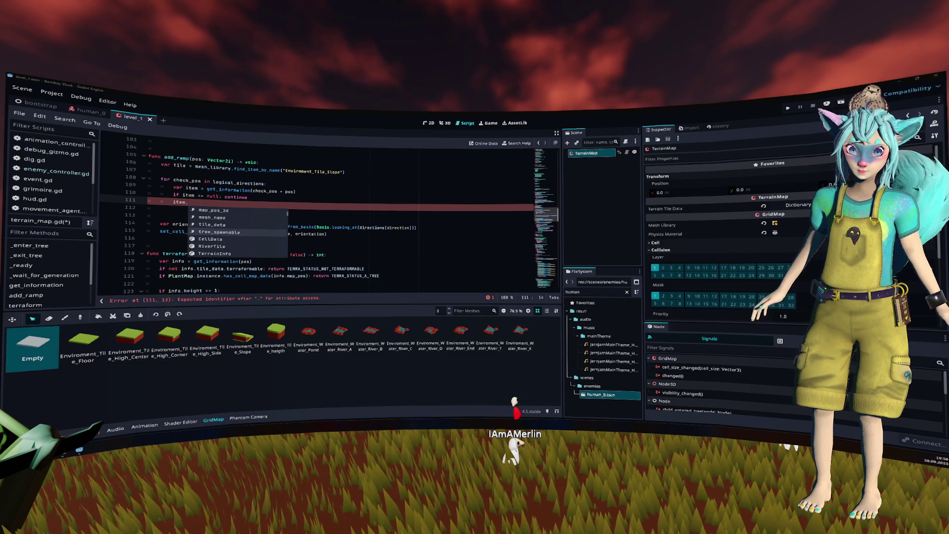
pyautogui.press('super+d')
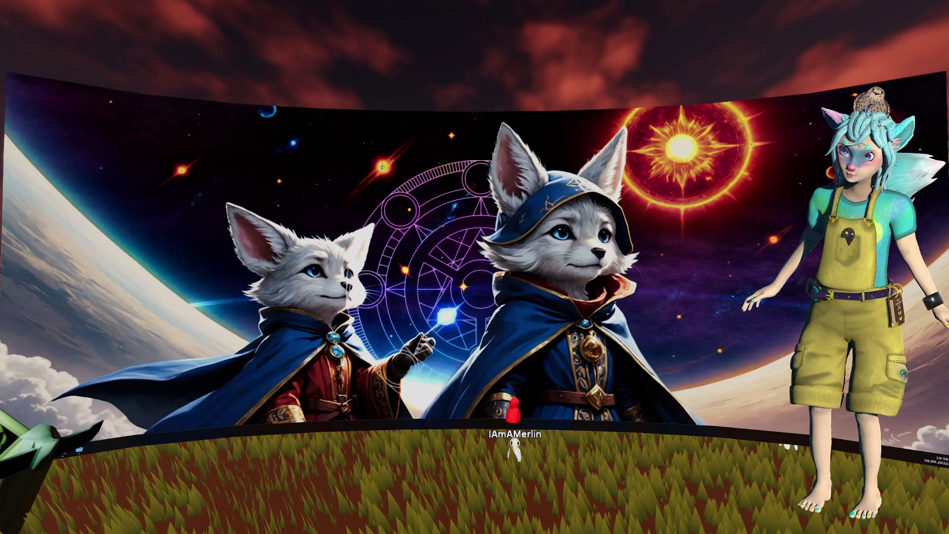
# Restore the Godot editor over the fox-wizard wallpaper with Super+D.
pyautogui.press('super+d')
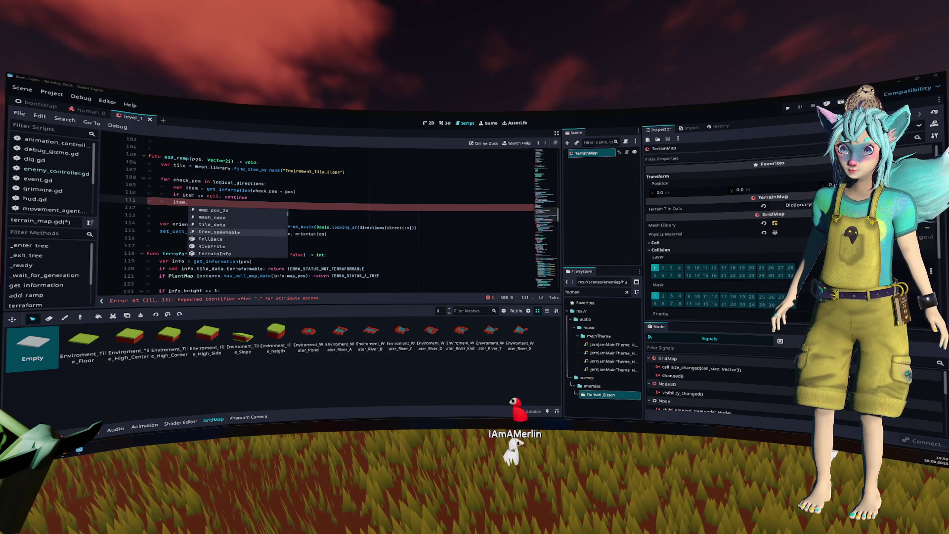
pyautogui.press('Escape')
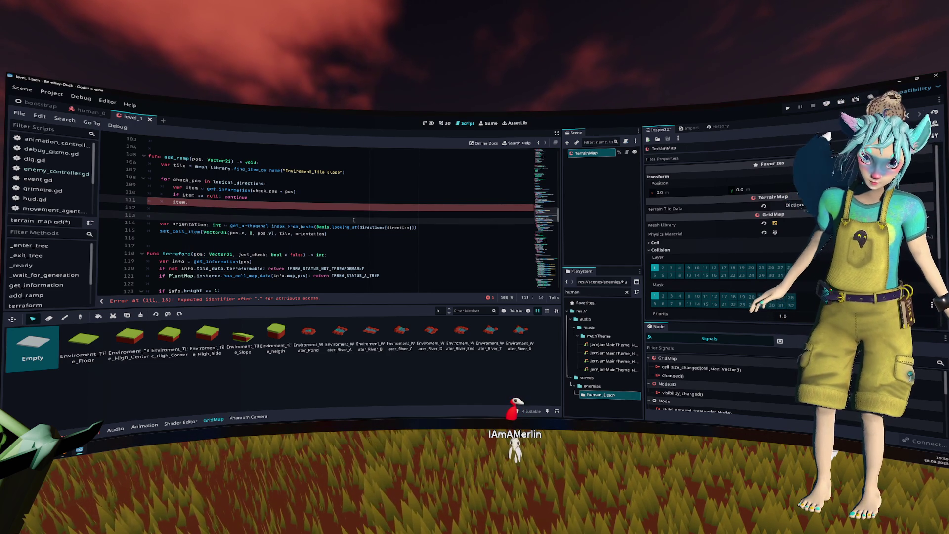
pyautogui.hotkey('ctrl', 'space')
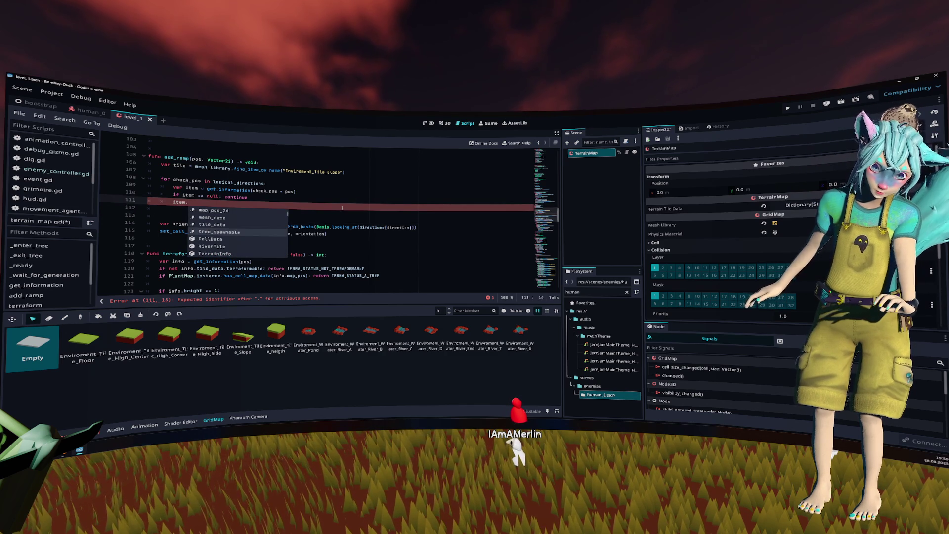
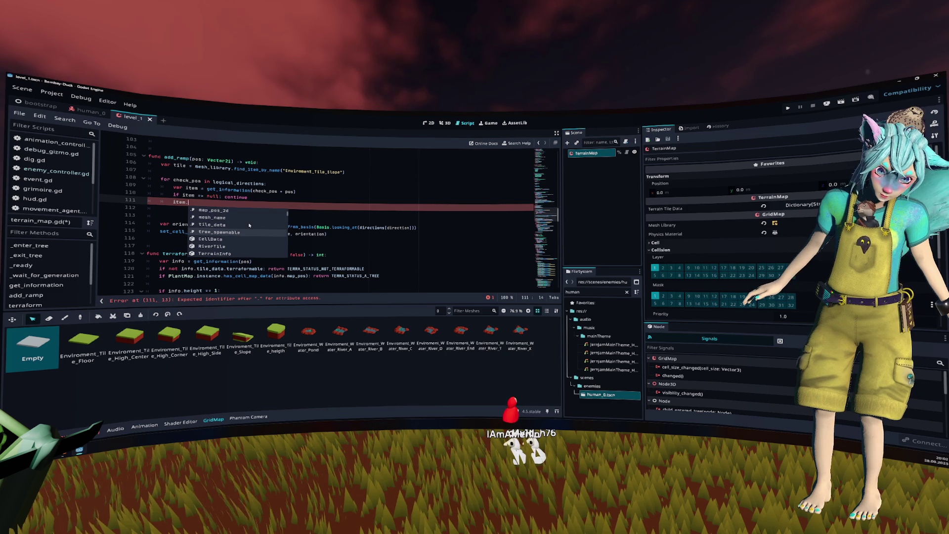
# Close autocomplete and expand the TerrainMap's Terrain Tile Data dictionary in the Inspector.
pyautogui.moveTo(250, 225)
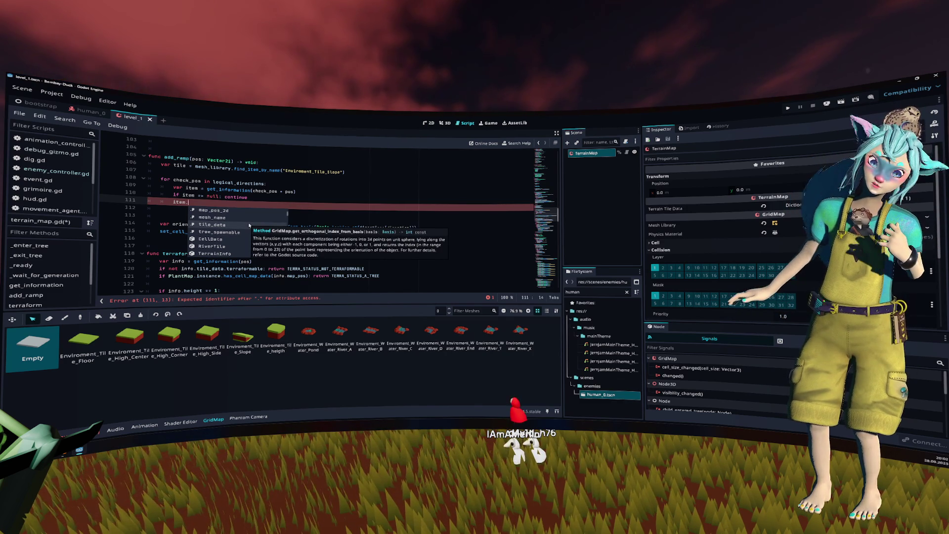
pyautogui.click(435, 190)
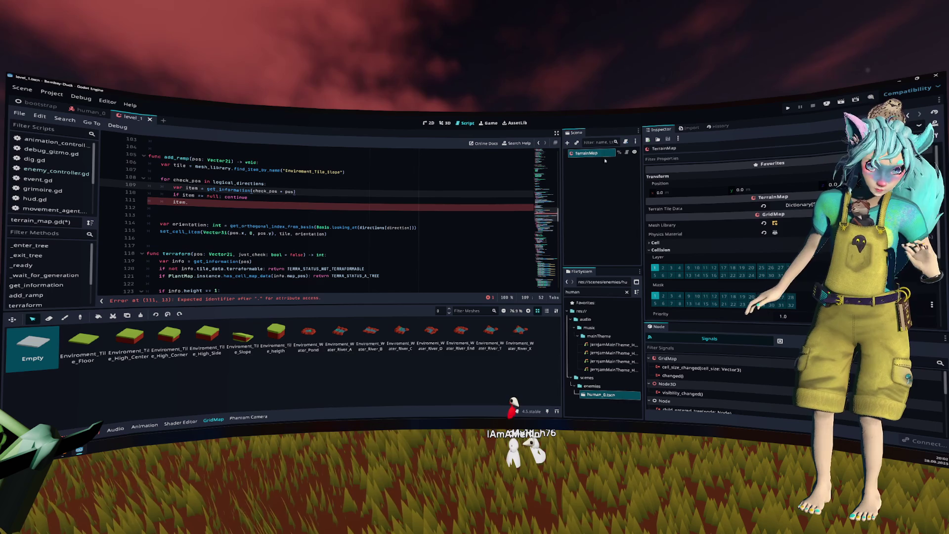
pyautogui.click(605, 160)
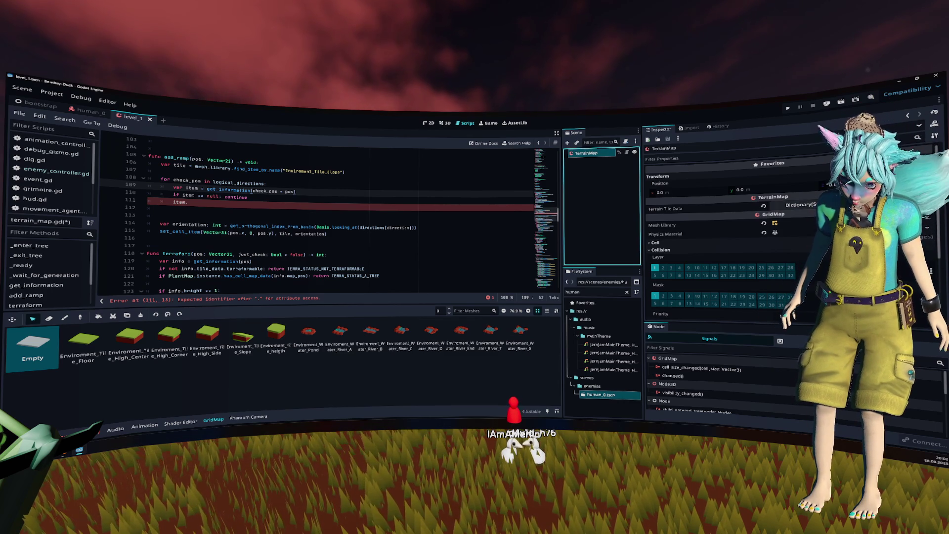
pyautogui.click(791, 205)
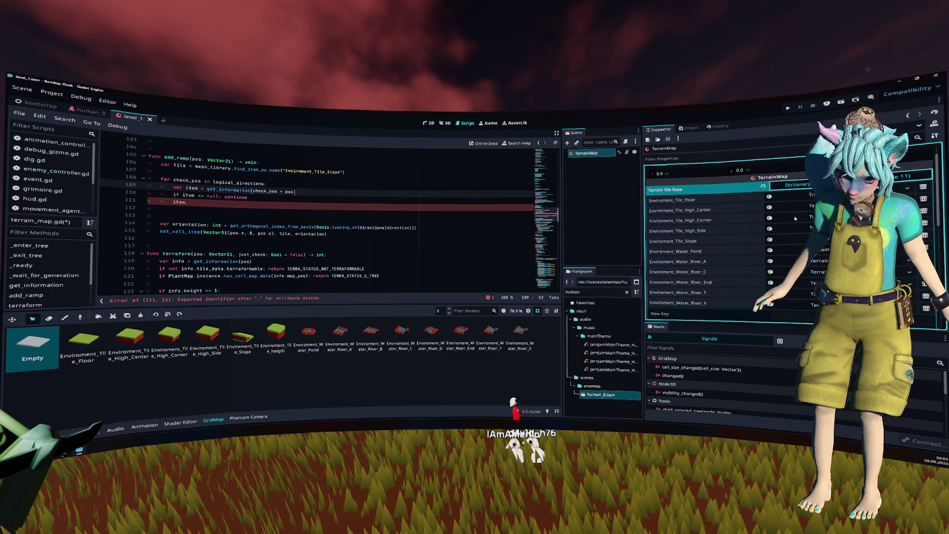
# Inspect the Enviroment_Tile_High_Center entry and complete line 111 as item.height.
pyautogui.click(791, 208)
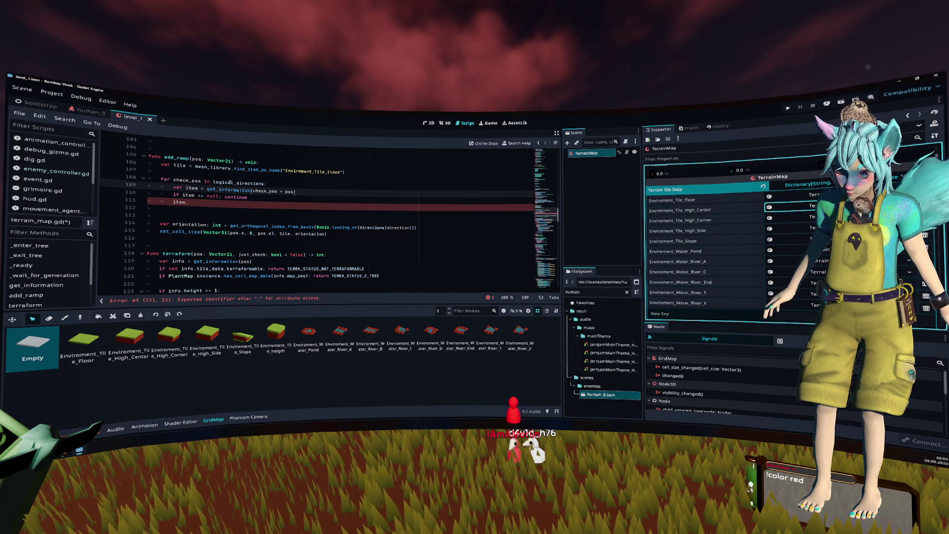
pyautogui.click(222, 203)
pyautogui.write('he')
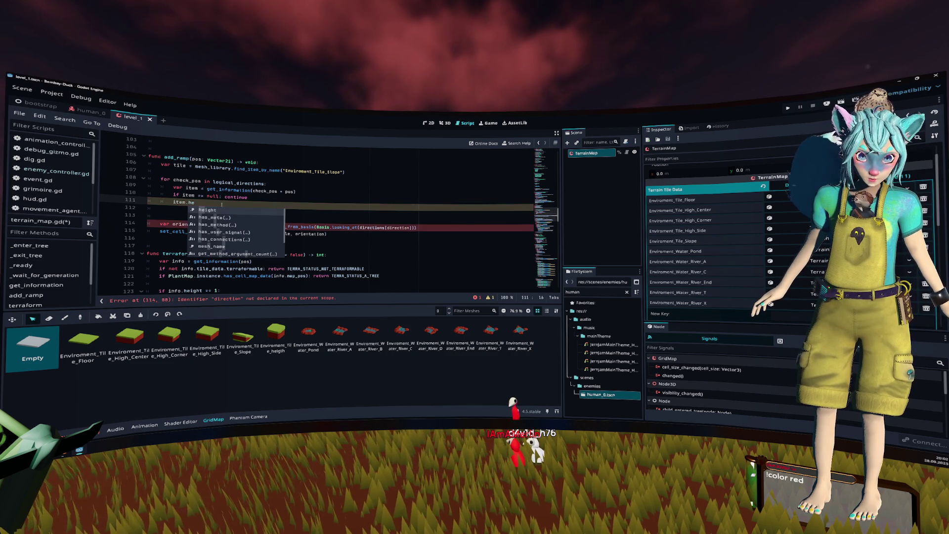
pyautogui.press('Return')
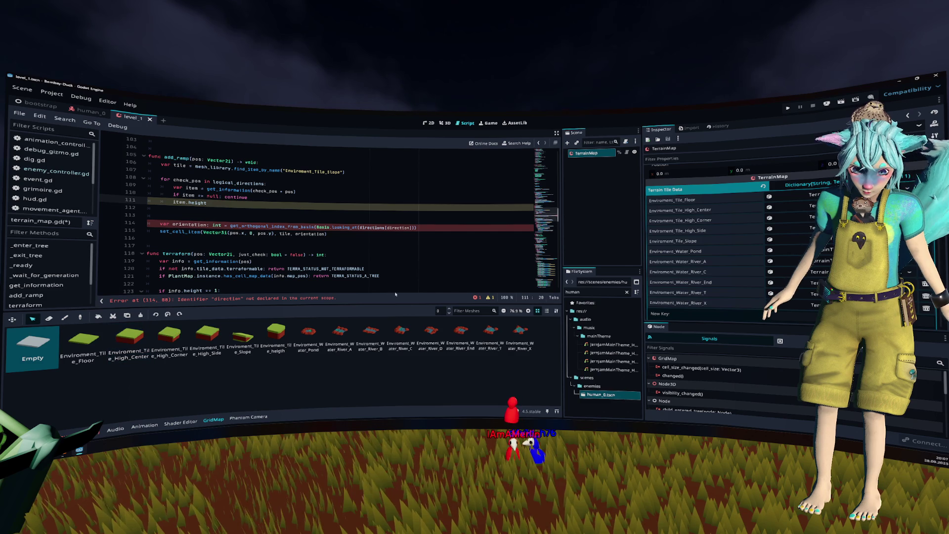
# Paste Enviroment_Tile_High_Center into the line 106 lookup and rename its variable to center.
pyautogui.click(720, 210)
pyautogui.hotkey('ctrl', 'c')
pyautogui.doubleClick(328, 173)
pyautogui.hotkey('ctrl', 'v')
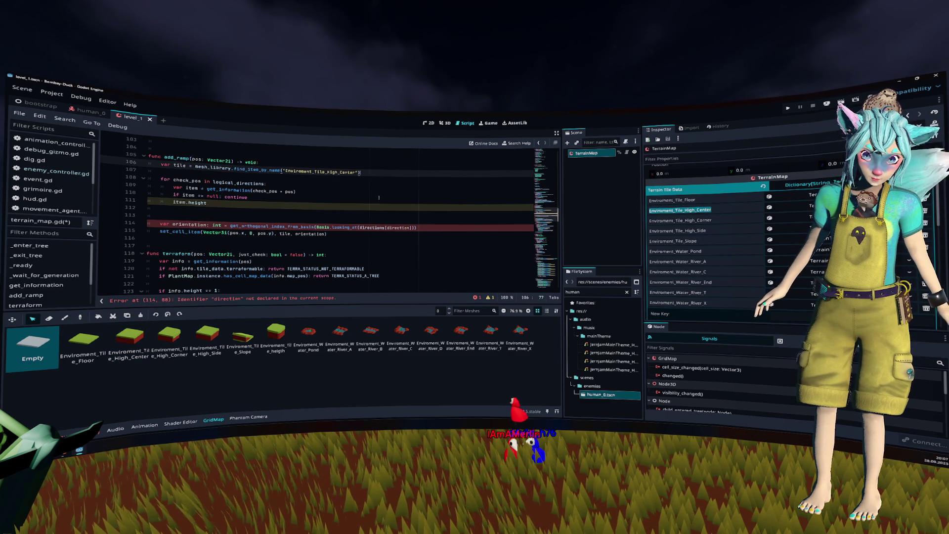
pyautogui.hotkey('shift', 'Home')
pyautogui.press('Left')
pyautogui.hotkey('ctrl', 'Right')
pyautogui.hotkey('ctrl', 'shift', 'Right')
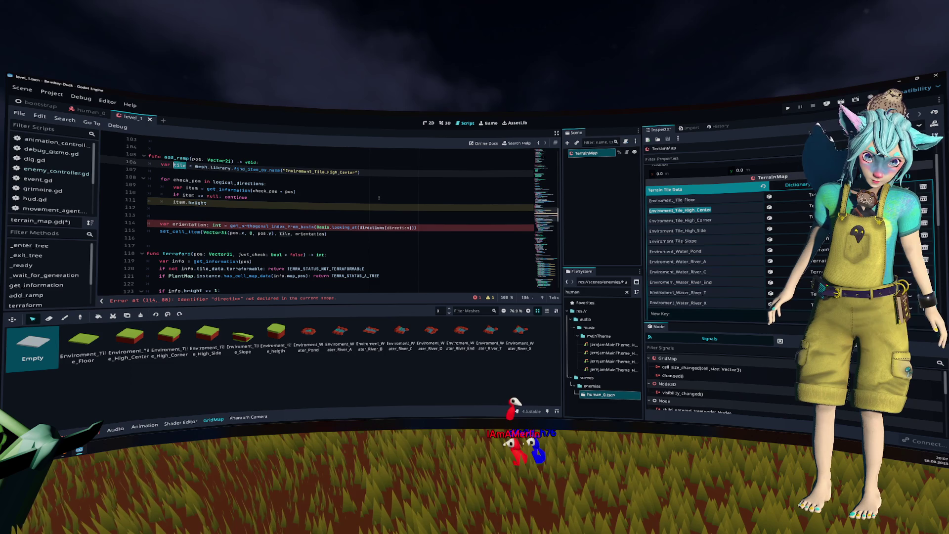
pyautogui.write('center')
# Duplicate the lookup as a floor variable using Enviroment_Tile_Floor.
pyautogui.press('Home')
pyautogui.hotkey('ctrl', 'shift', 'd')
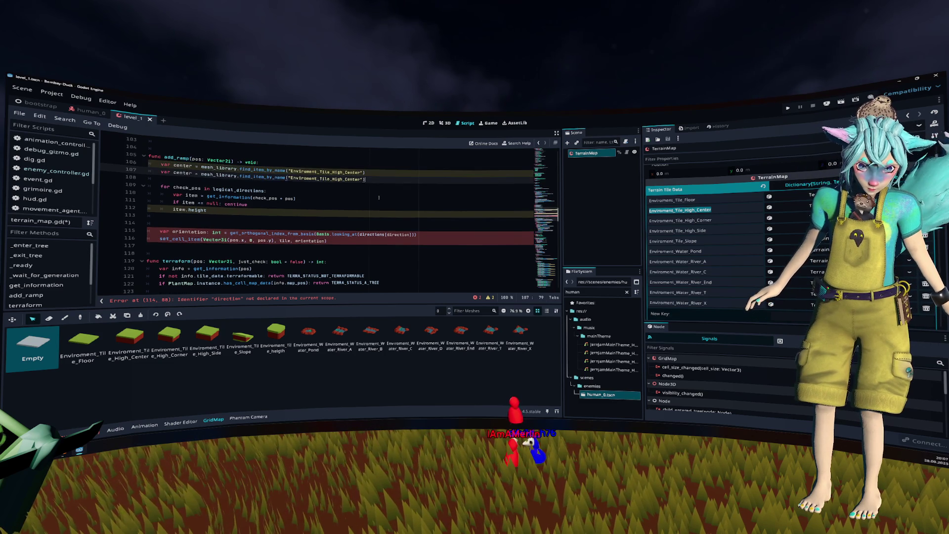
pyautogui.hotkey('ctrl', 'shift', 'Left')
pyautogui.write('floor')
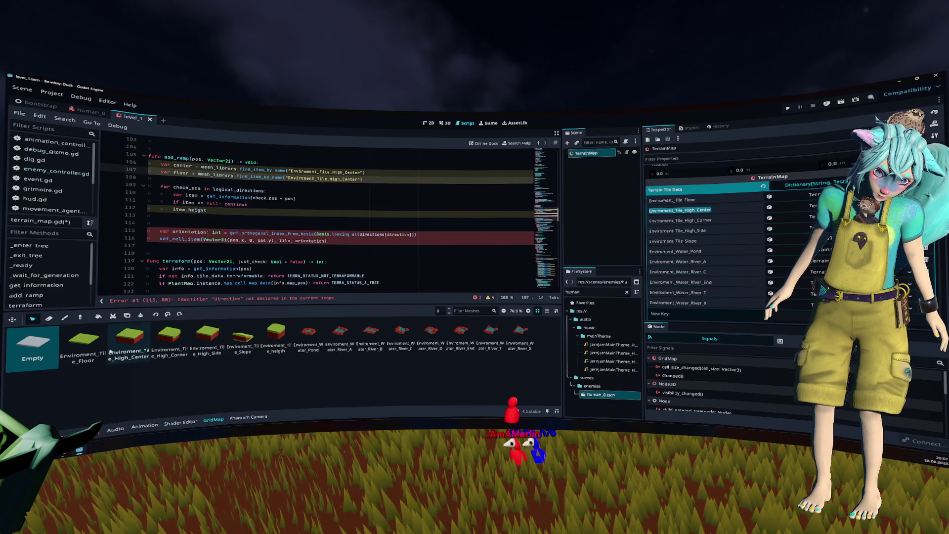
pyautogui.click(84, 341)
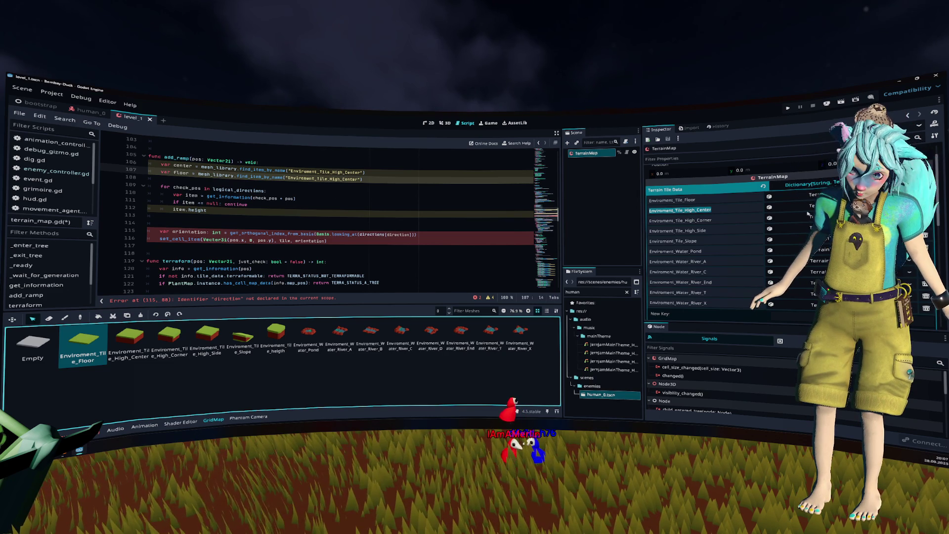
pyautogui.click(694, 200)
pyautogui.hotkey('ctrl', 'v')
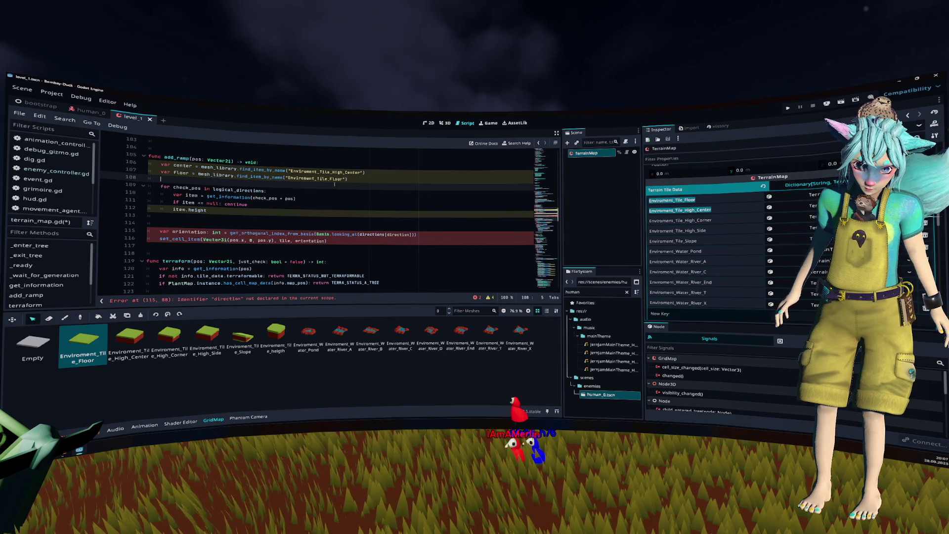
# Add a new line below the floor lookup and start an if on center.
pyautogui.click(362, 179)
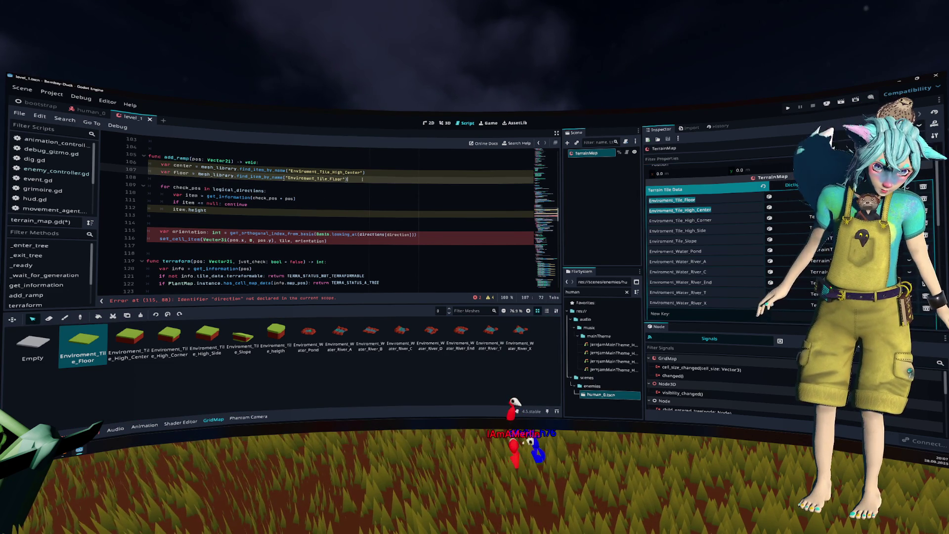
pyautogui.press('Return')
pyautogui.write('if center')
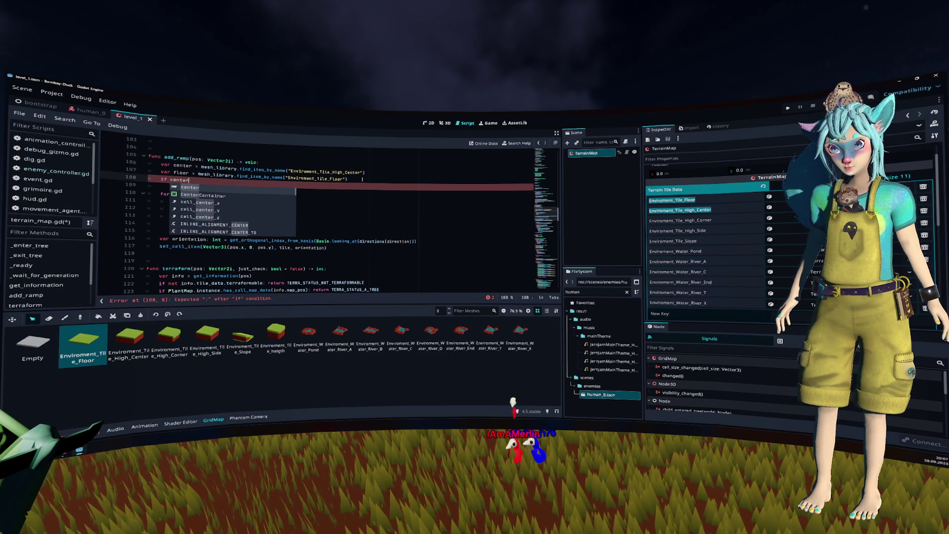
pyautogui.hotkey('ctrl', 'shift', 'Left')
# Remove the stray if line left after the center and floor lookups.
pyautogui.press('BackSpace')
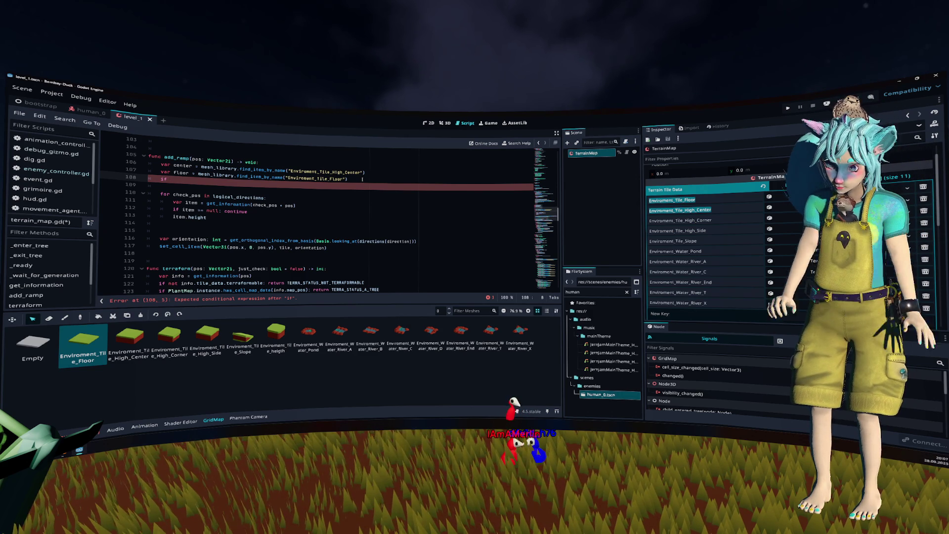
pyautogui.press('Up')
pyautogui.click(362, 179)
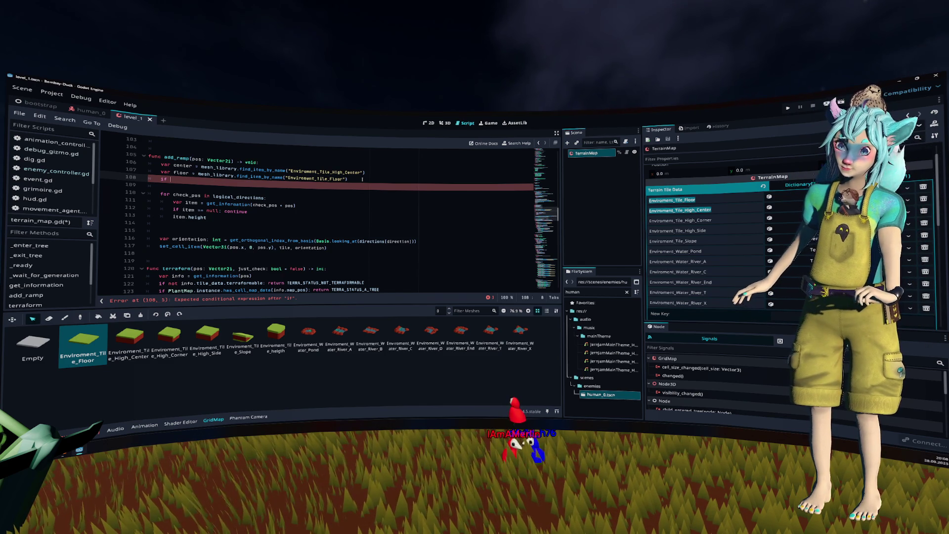
pyautogui.press('Up')
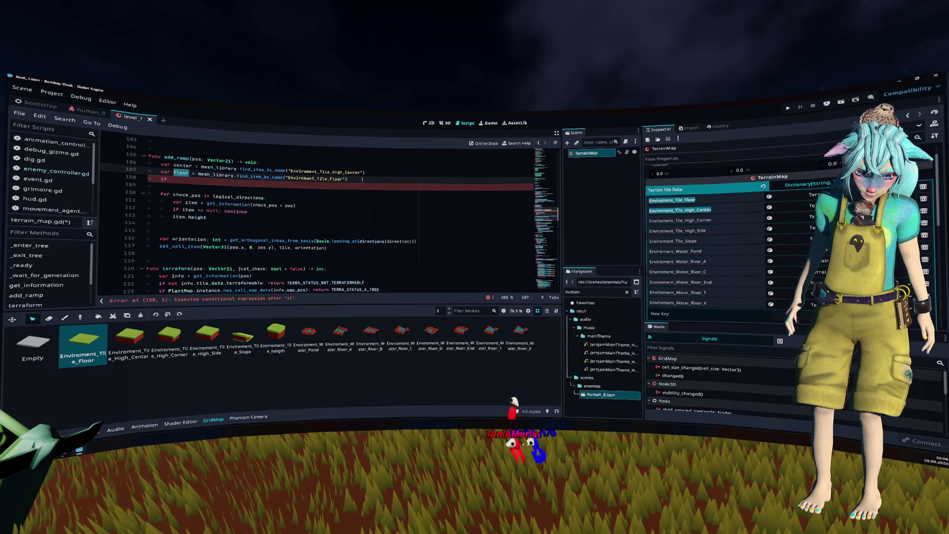
pyautogui.press('Down')
pyautogui.press('BackSpace')
pyautogui.press('BackSpace')
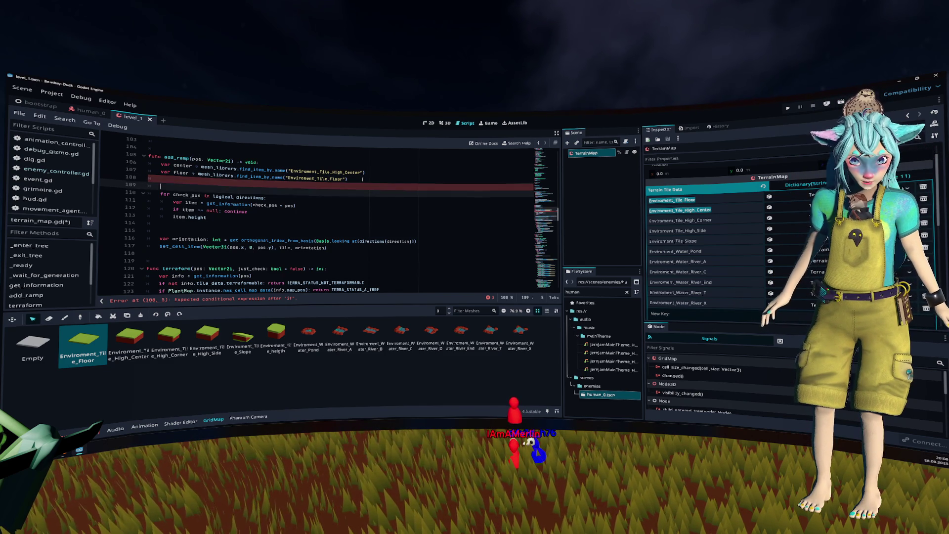
# Rewrite line 113 as 'var tile = center if item.height == 0 else floor'.
pyautogui.press('Down')
pyautogui.press('Down')
pyautogui.press('Down')
pyautogui.press('Down')
pyautogui.write('if')
pyautogui.press('End')
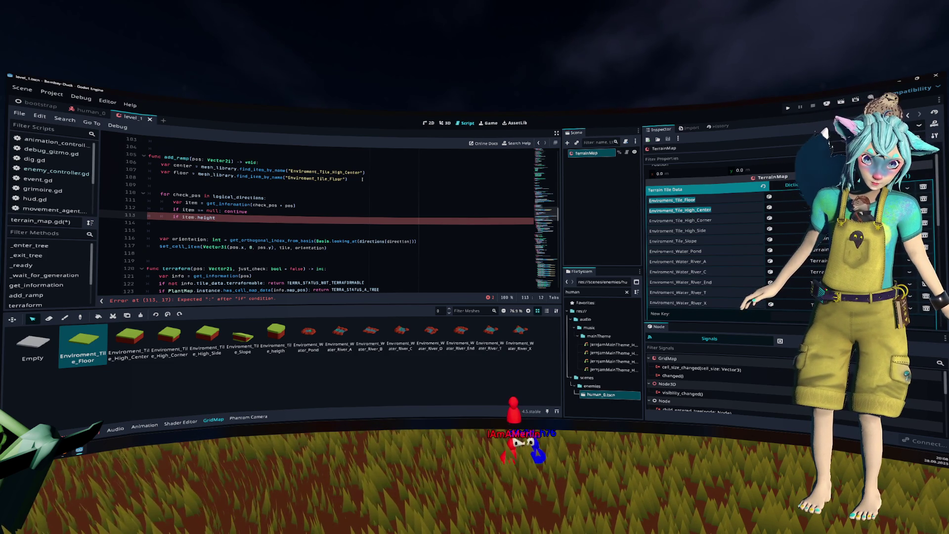
pyautogui.press('BackSpace')
pyautogui.press('BackSpace')
pyautogui.press('BackSpace')
pyautogui.write('var ti')
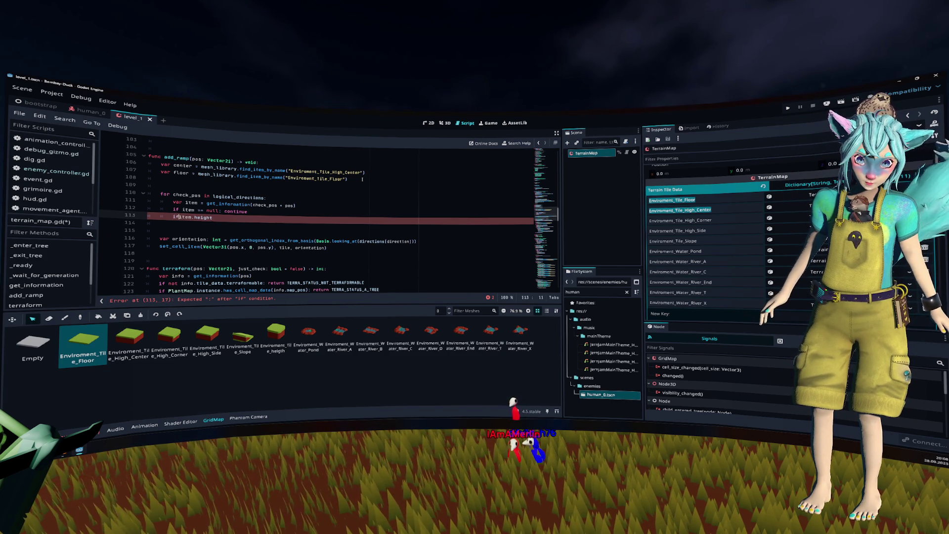
pyautogui.write('le = ')
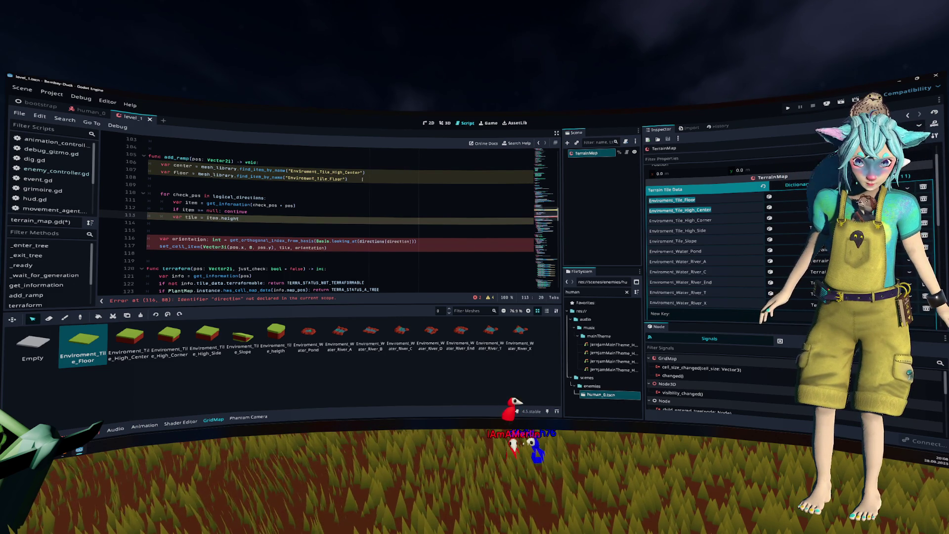
pyautogui.write('center if')
pyautogui.press('End')
pyautogui.write('== 0 else f')
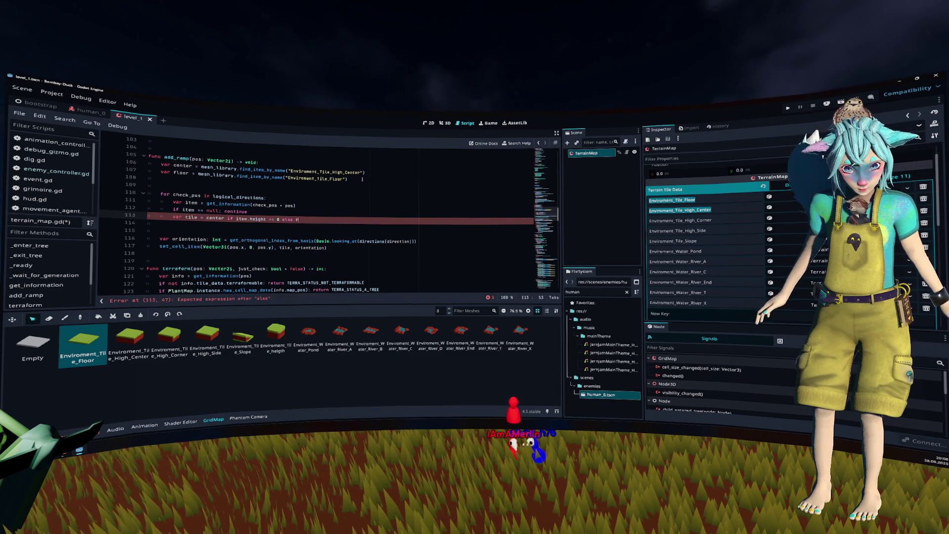
pyautogui.write('loor_tile')
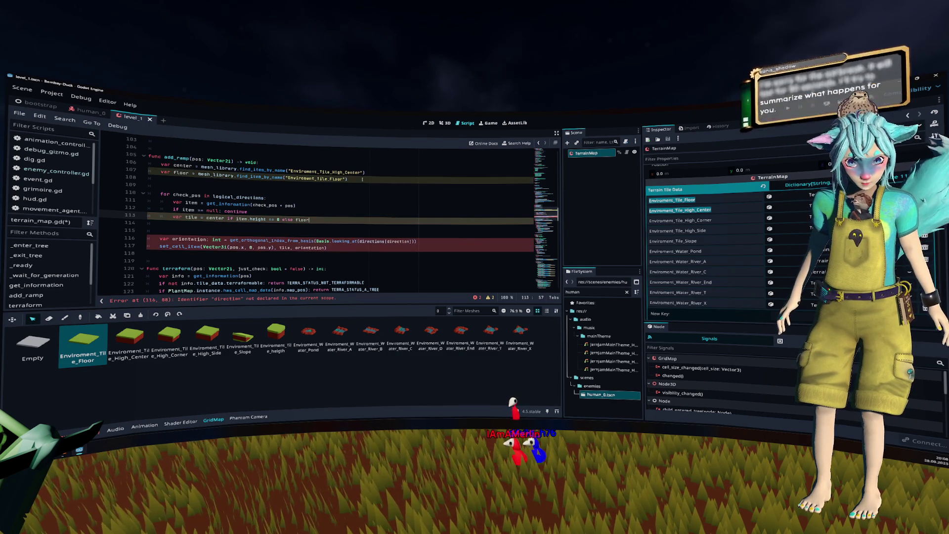
pyautogui.press('Return')
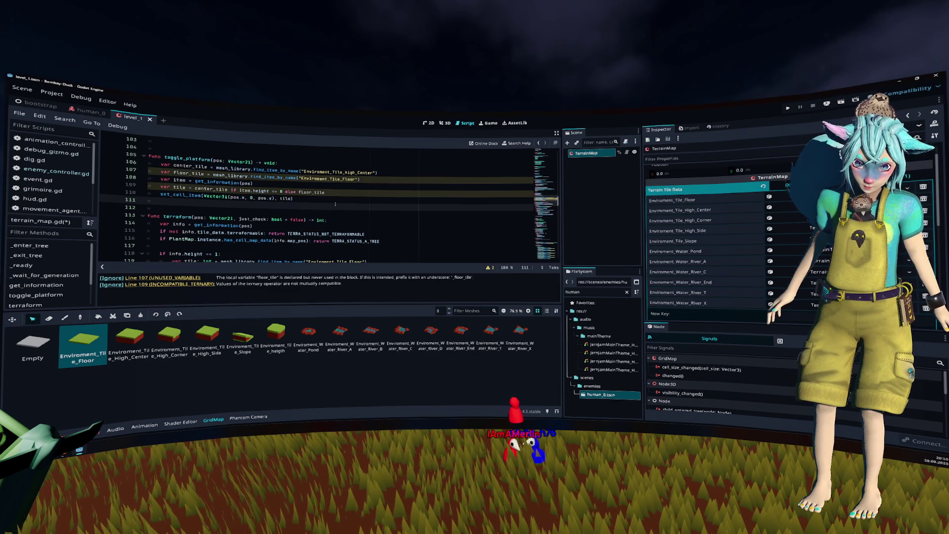
# Save terrain_map.gd with the new toggle_platform function.
pyautogui.hotkey('ctrl', 's')
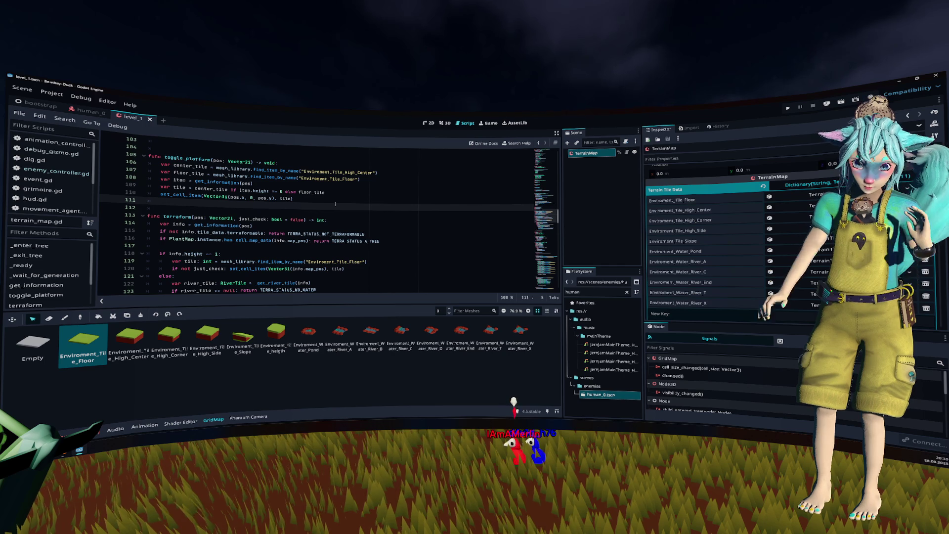
# Enlarge the code editor and close the first unneeded scripts, starting with animation_controller.gd.
pyautogui.click(76, 154)
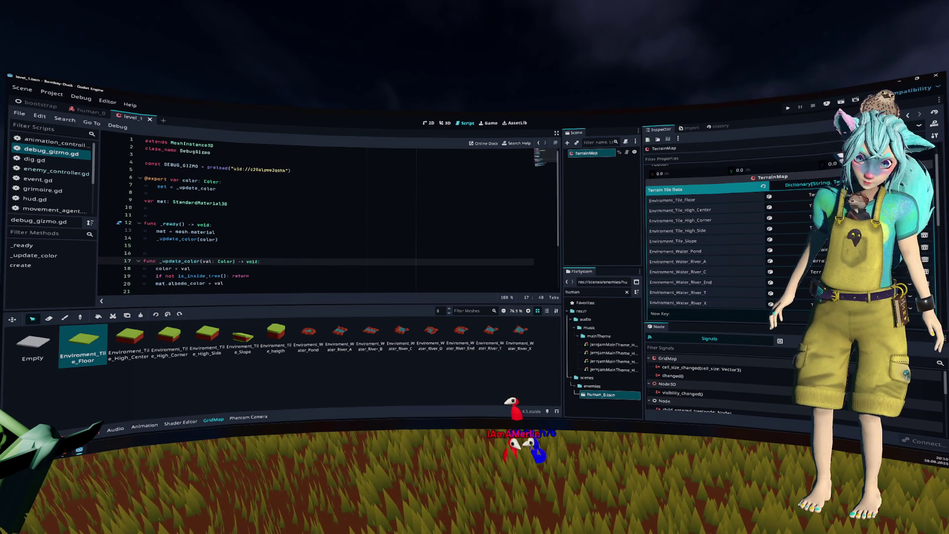
pyautogui.click(197, 231)
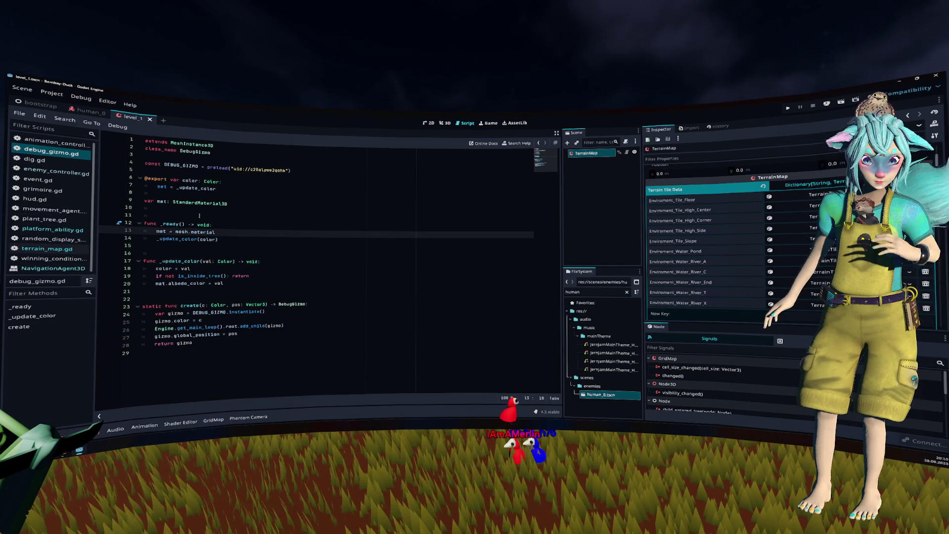
pyautogui.click(58, 144)
pyautogui.middleClick(57, 145)
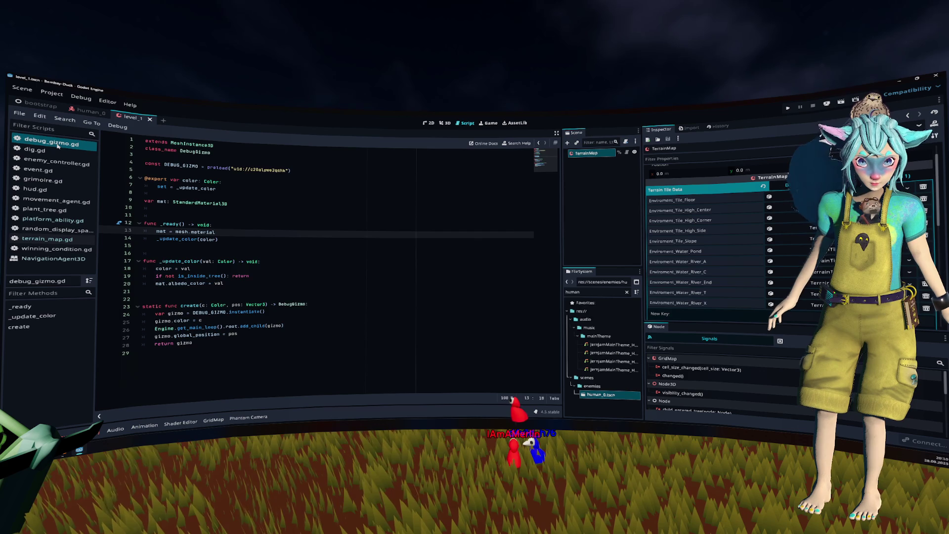
pyautogui.middleClick(60, 144)
pyautogui.middleClick(63, 143)
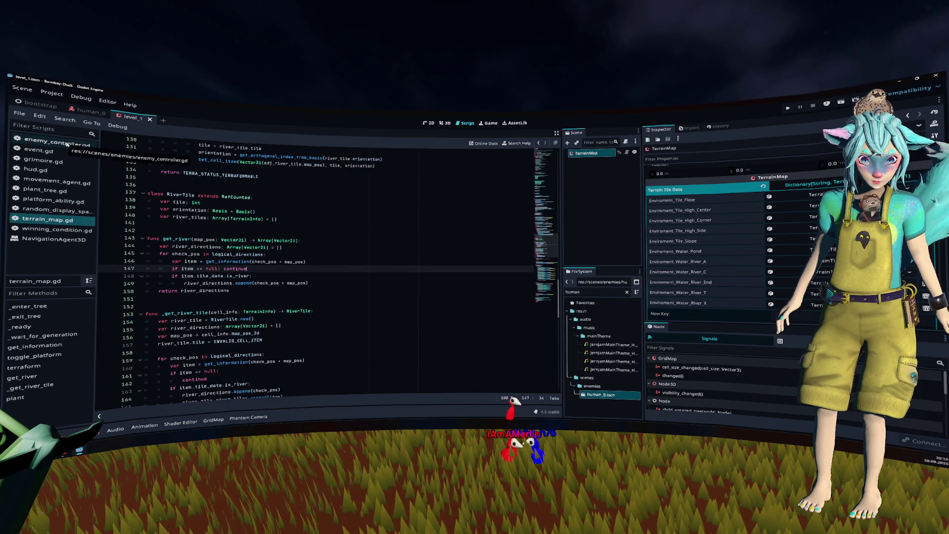
# Close event, grimoire, hud, movement_agent, winning_condition, NavigationAgent3D and random_display_spawner scripts.
pyautogui.middleClick(79, 150)
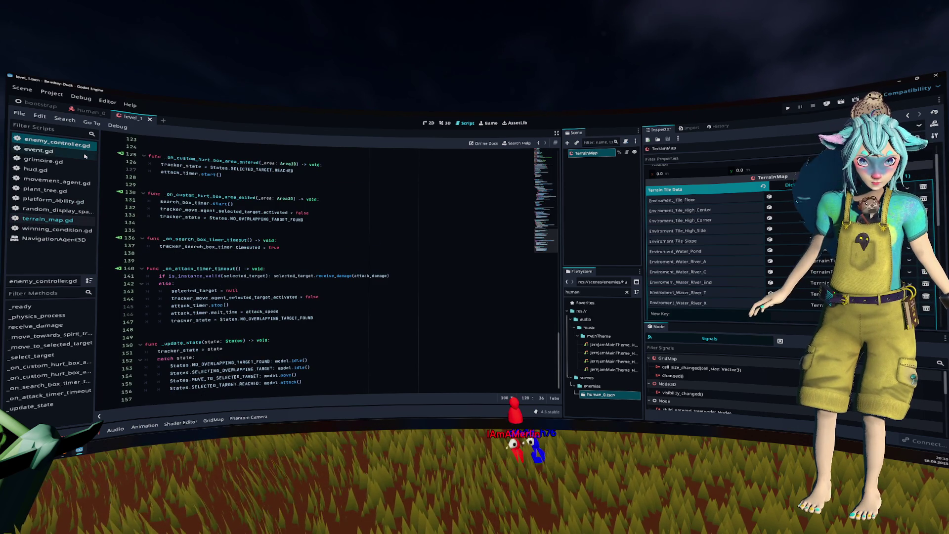
pyautogui.middleClick(84, 154)
pyautogui.middleClick(84, 157)
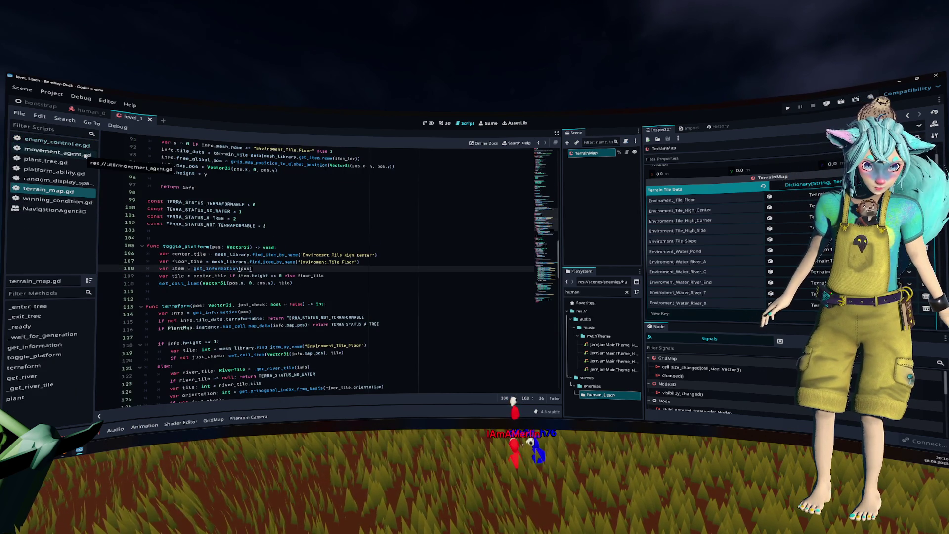
pyautogui.middleClick(85, 156)
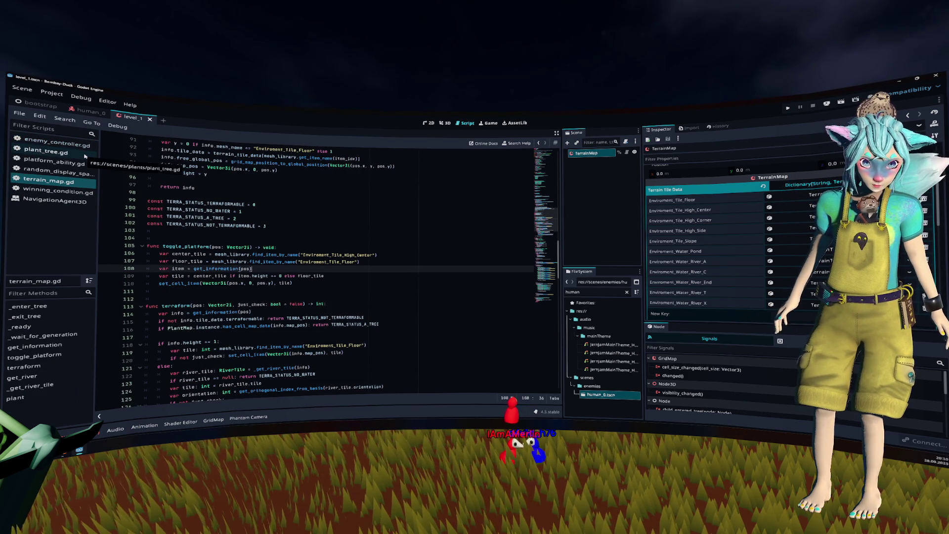
pyautogui.click(74, 144)
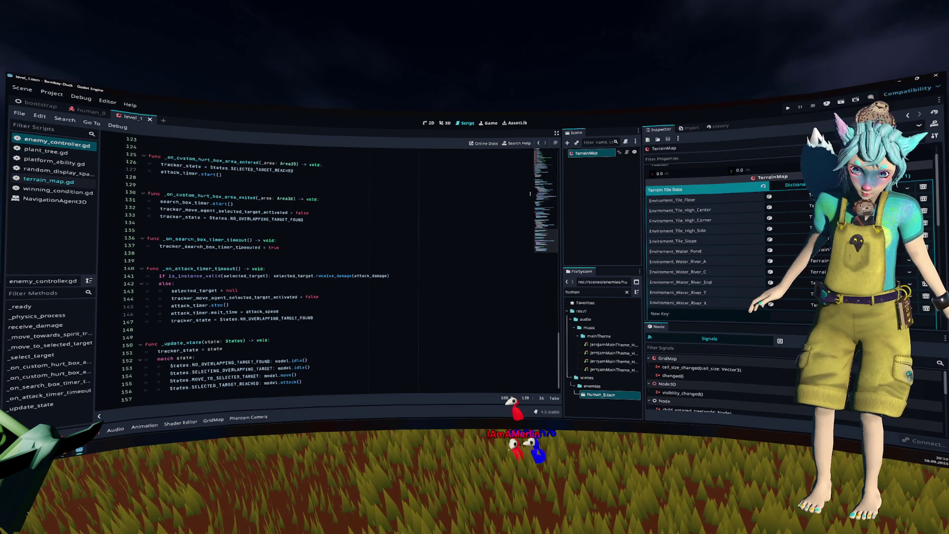
pyautogui.middleClick(67, 200)
pyautogui.middleClick(66, 192)
pyautogui.middleClick(67, 172)
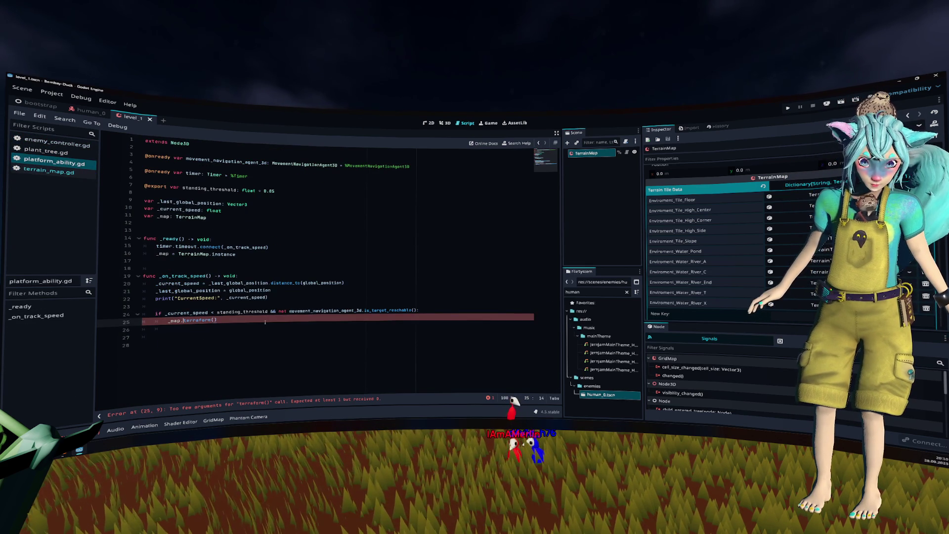
# Change line 25's terraform() call to toggle_platform(), then check the Git commit view.
pyautogui.hotkey('ctrl', 'space')
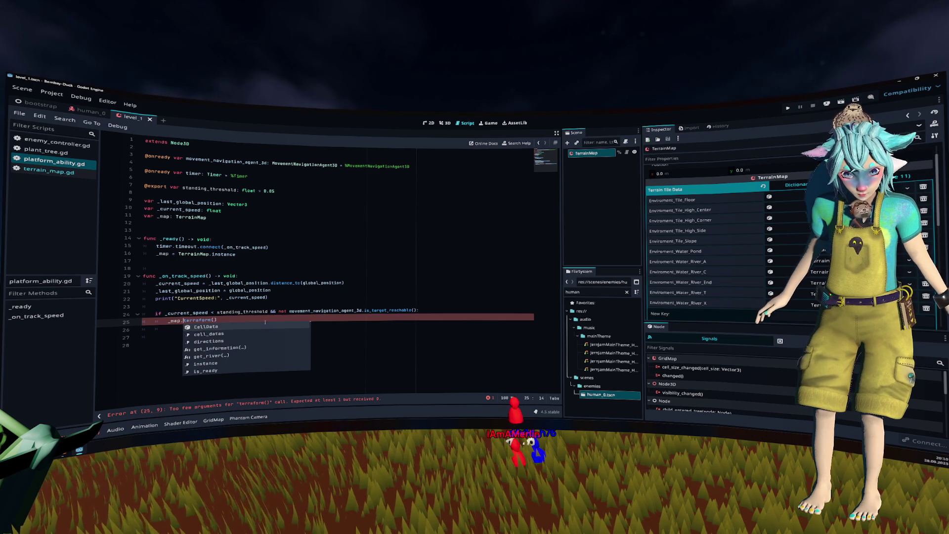
pyautogui.write('tog')
pyautogui.press('Return')
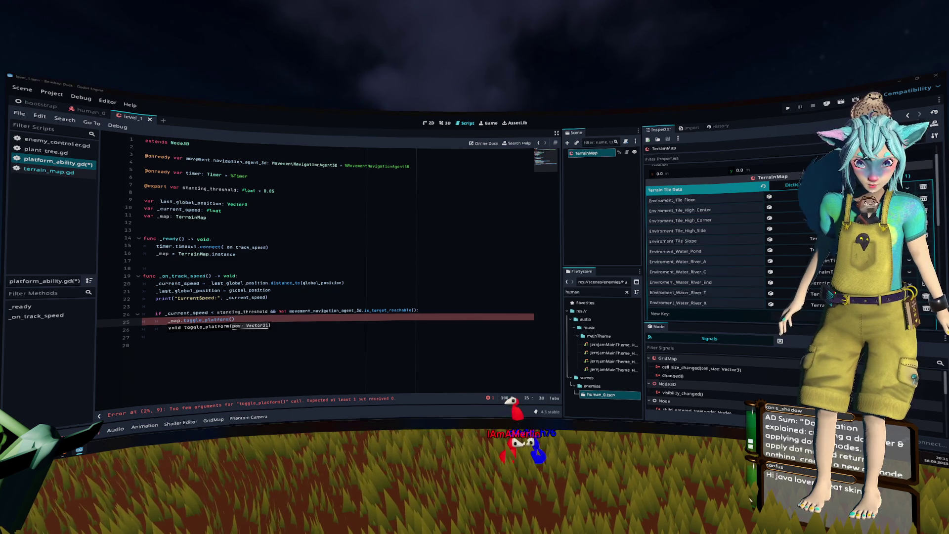
pyautogui.hotkey('alt', 'Tab')
pyautogui.scroll(3, 144, 366)
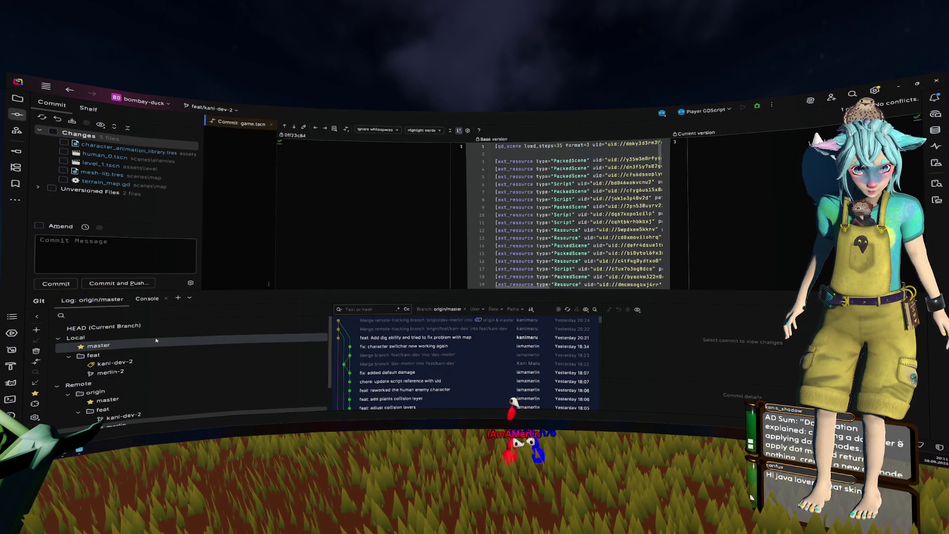
pyautogui.rightClick(156, 340)
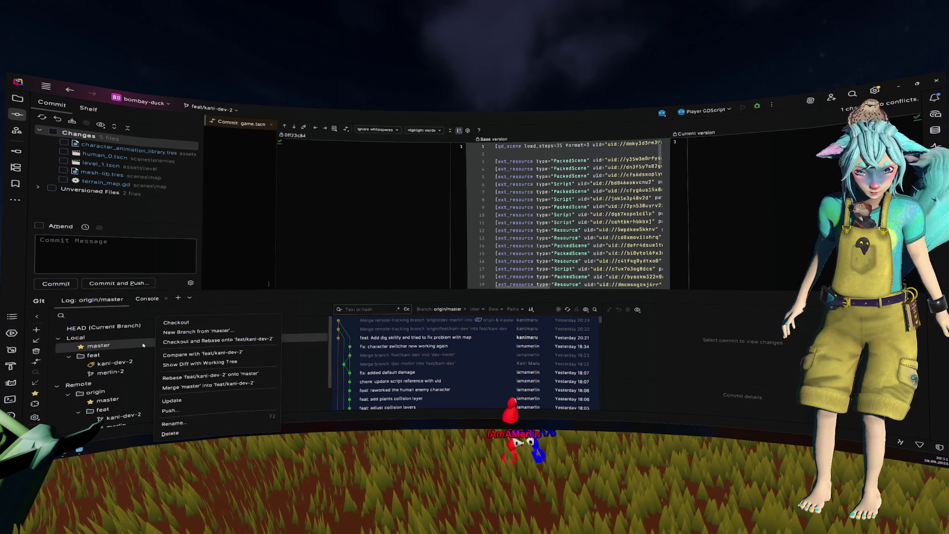
pyautogui.click(150, 345)
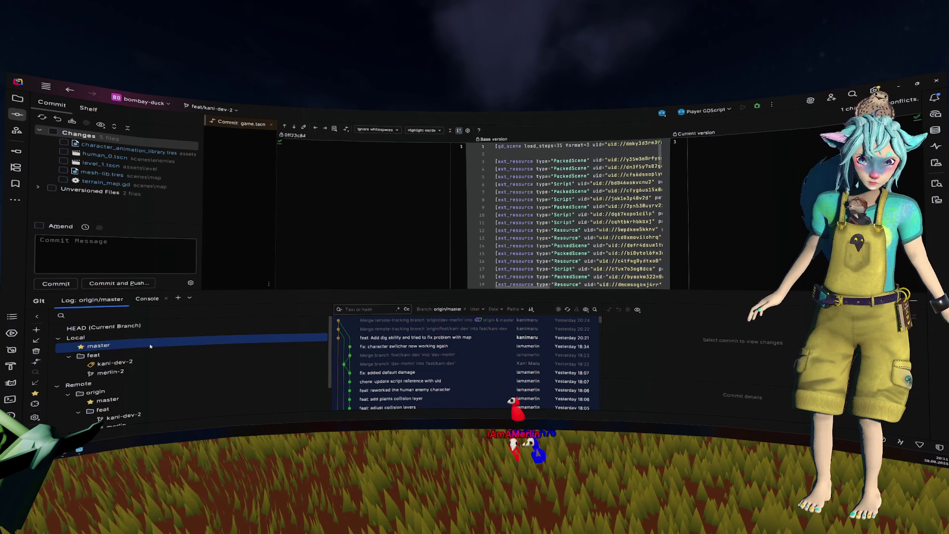
pyautogui.hotkey('alt', 'Tab')
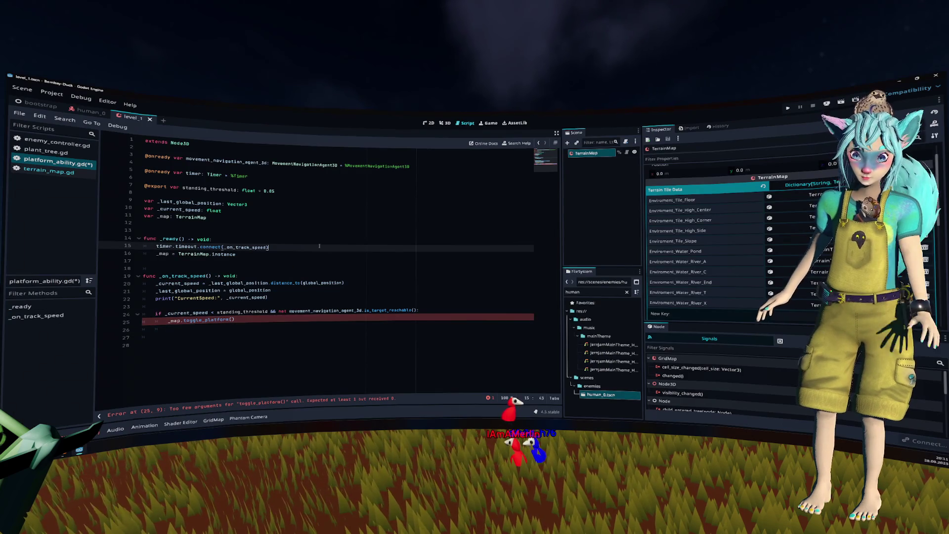
# Comment out lines 24–25 of platform_ability.gd with Ctrl+K and save the file.
pyautogui.click(293, 322)
pyautogui.moveTo(293, 321); pyautogui.dragTo(143, 313)
pyautogui.hotkey('ctrl', 'k')
pyautogui.hotkey('ctrl', 's')
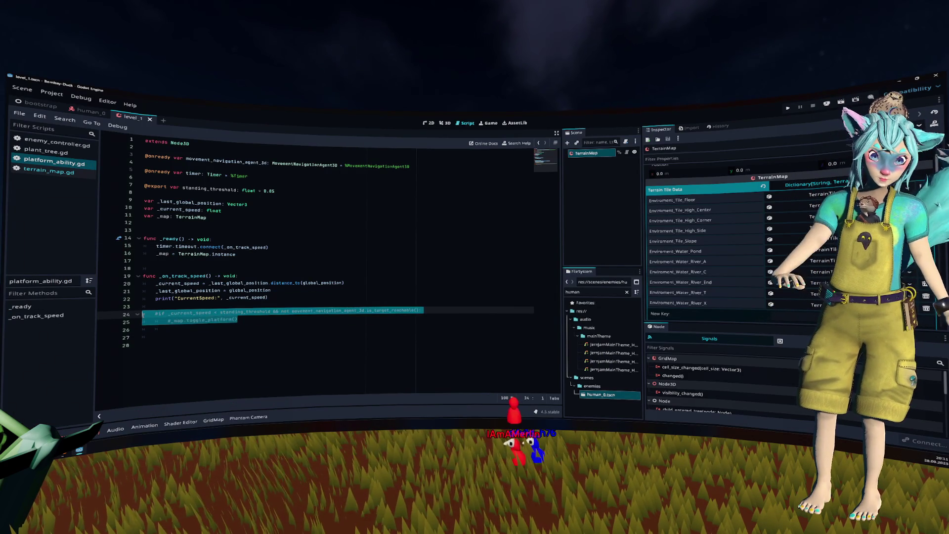
pyautogui.click(277, 276)
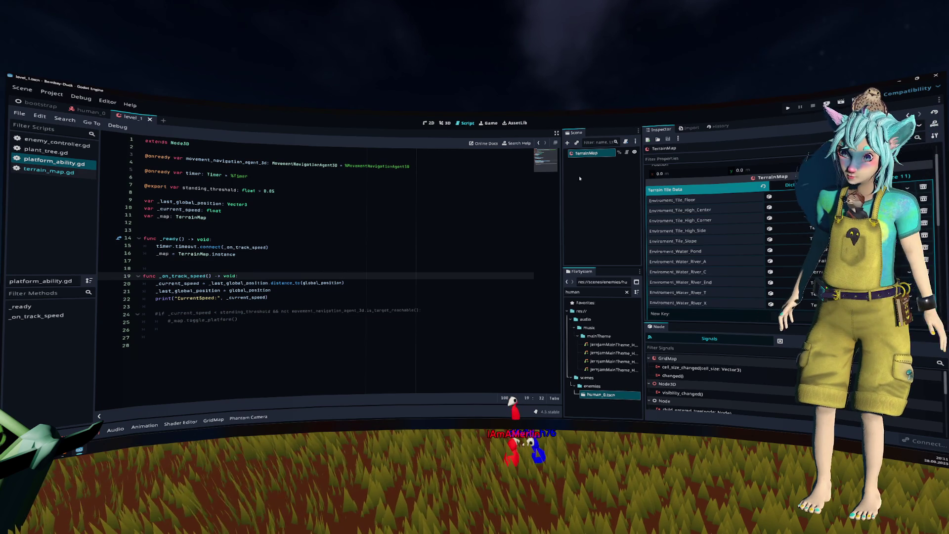
# Run the project, swap to the overhead camera in game, then stop it.
pyautogui.press('F5')
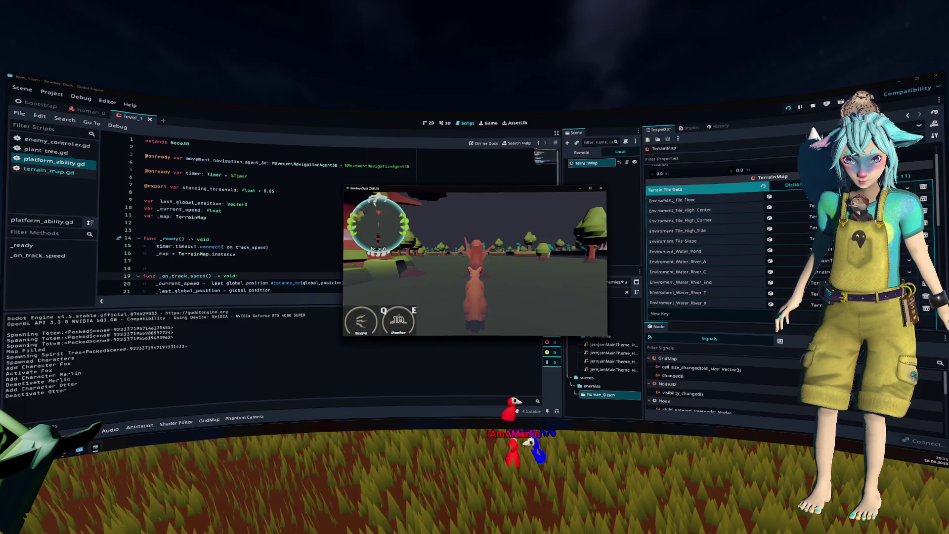
pyautogui.press('Tab')
pyautogui.press('Tab')
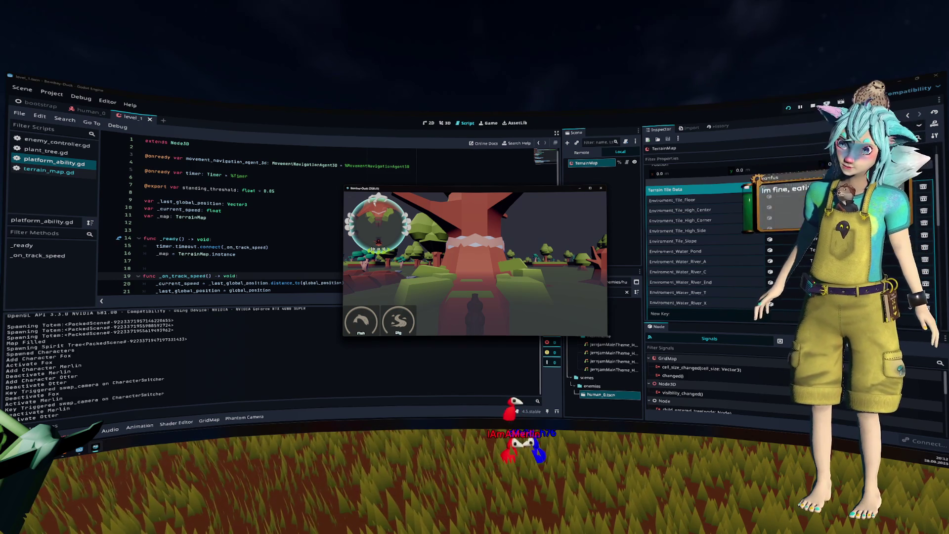
pyautogui.press('F8')
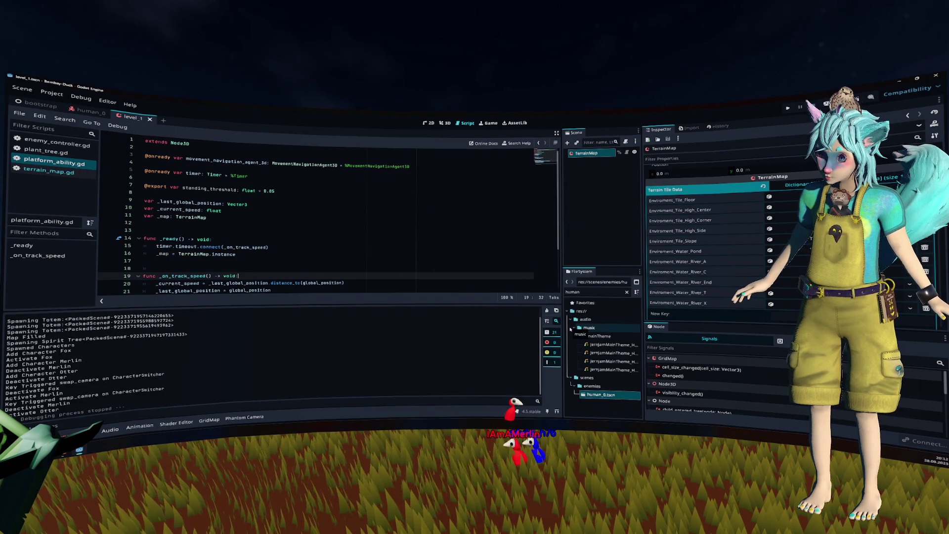
pyautogui.click(422, 248)
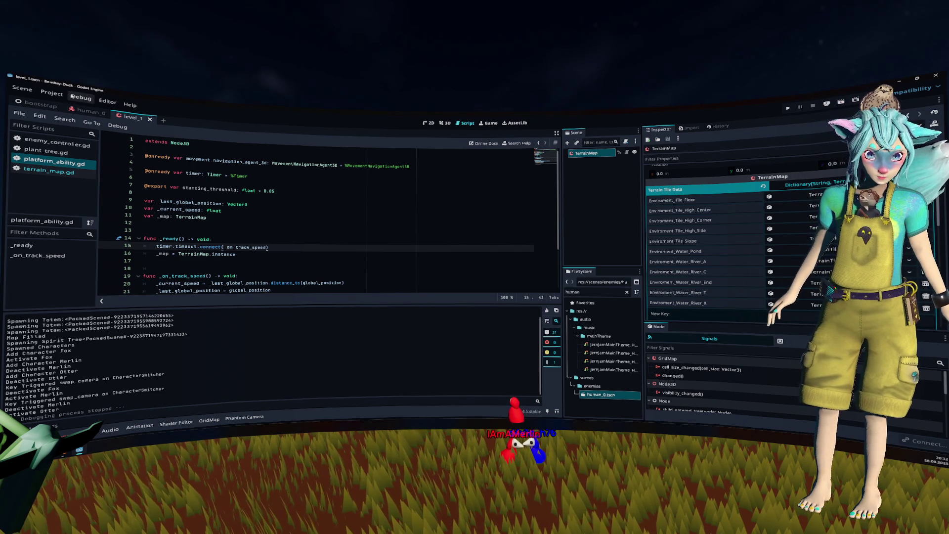
# Switch between Blender and Godot and review the 656 test-run errors in the debugger.
pyautogui.click(55, 93)
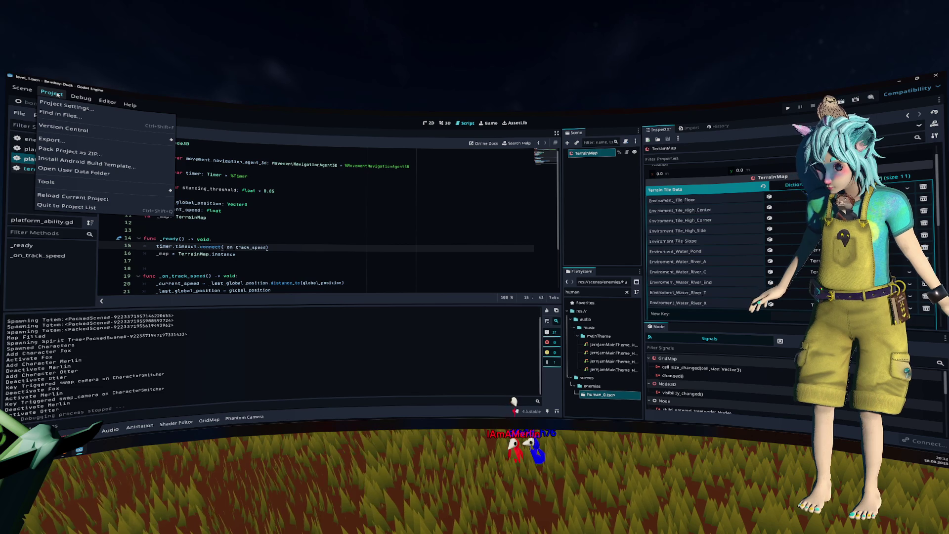
pyautogui.click(58, 94)
pyautogui.click(195, 203)
pyautogui.hotkey('alt', 'Tab')
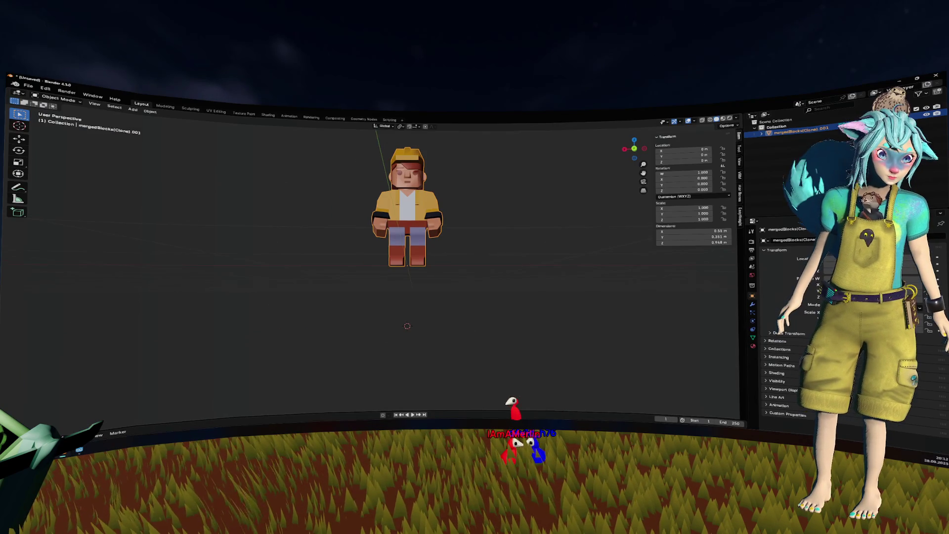
pyautogui.hotkey('alt', 'Tab')
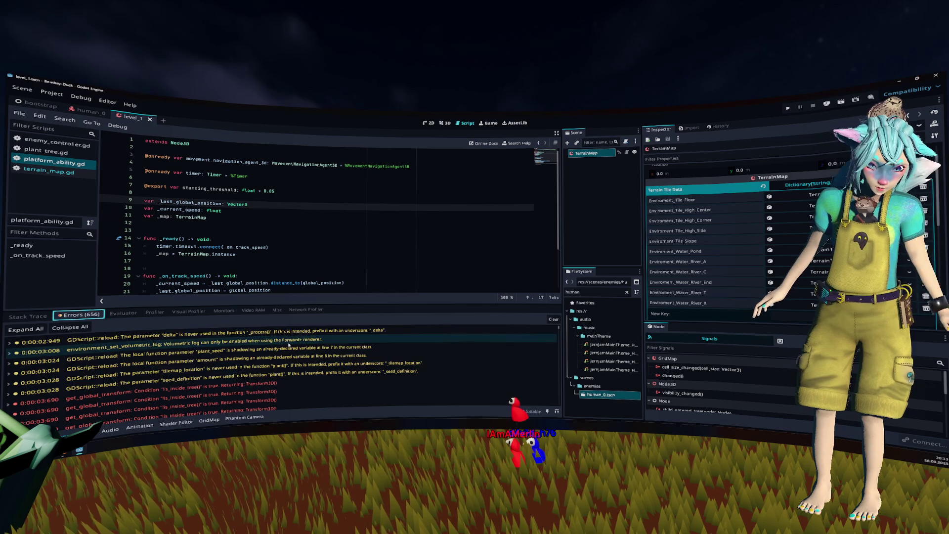
pyautogui.scroll(-10, 291, 344)
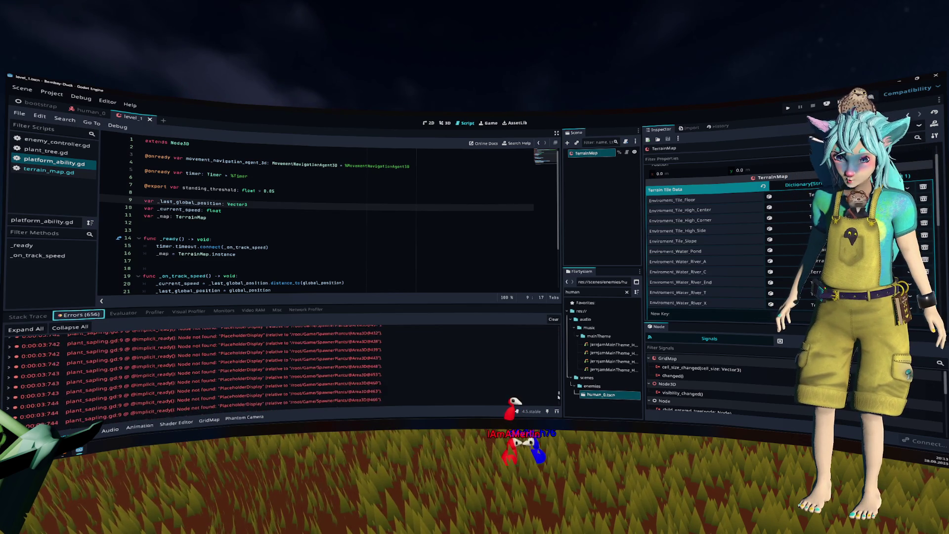
pyautogui.click(412, 229)
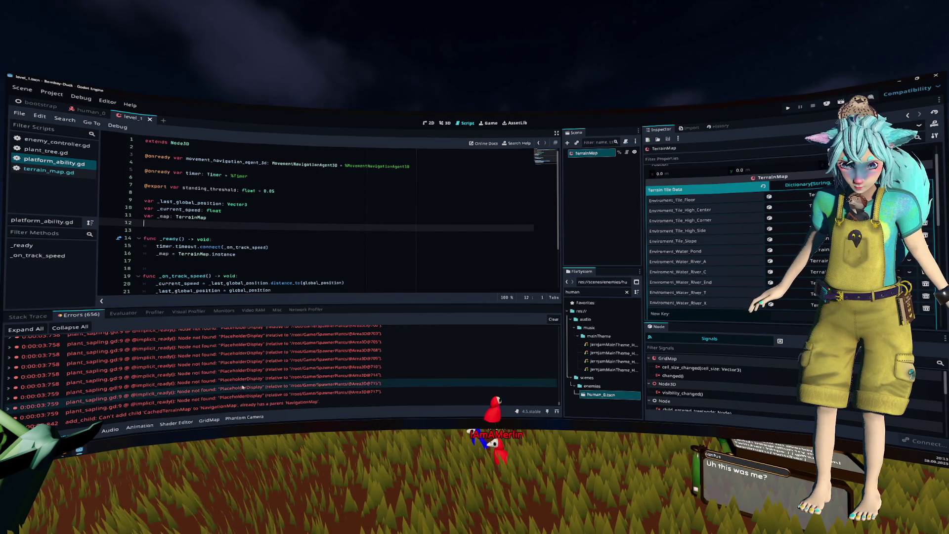
pyautogui.hotkey('alt', 'Tab')
pyautogui.hotkey('alt', 'Tab')
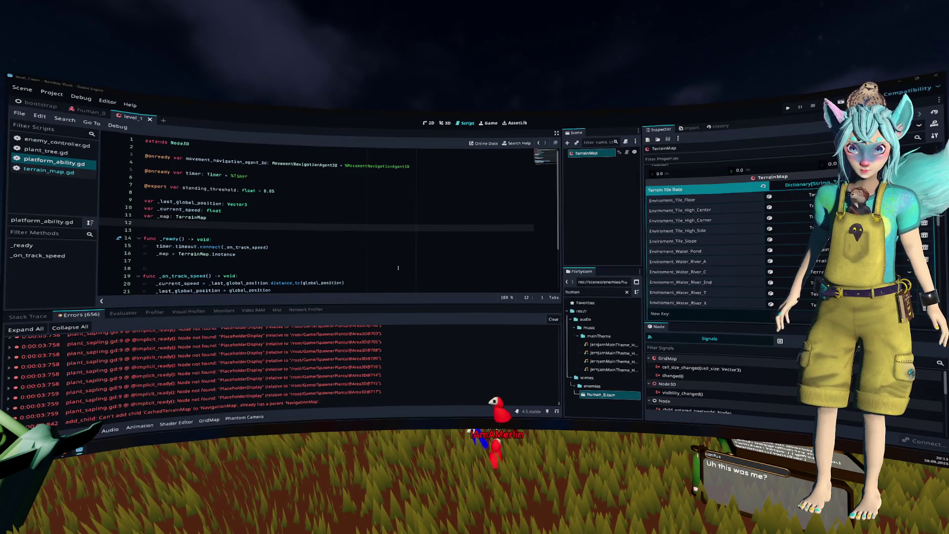
pyautogui.hotkey('alt', 'Tab')
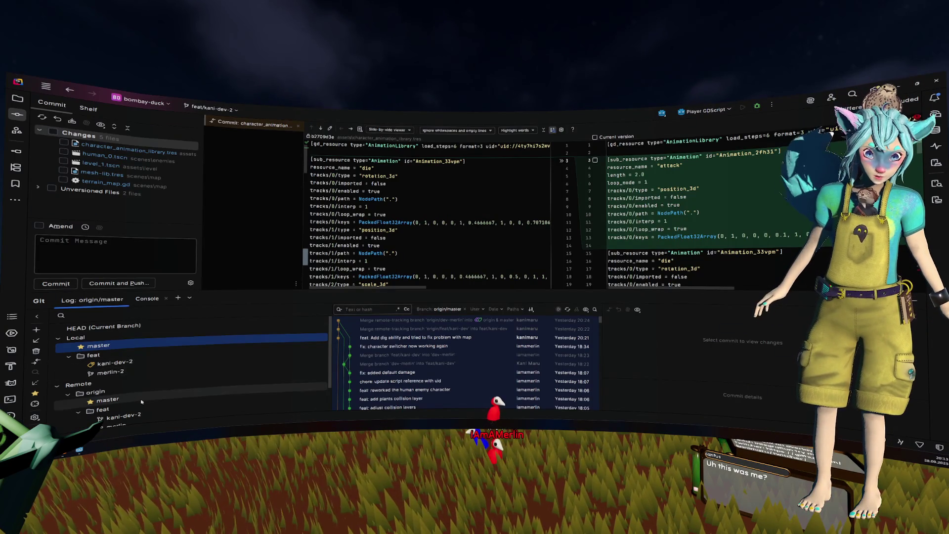
# Merge remote merlin-2 into feat/kani-dev-2 and start resolving the resulting conflicts.
pyautogui.rightClick(145, 398)
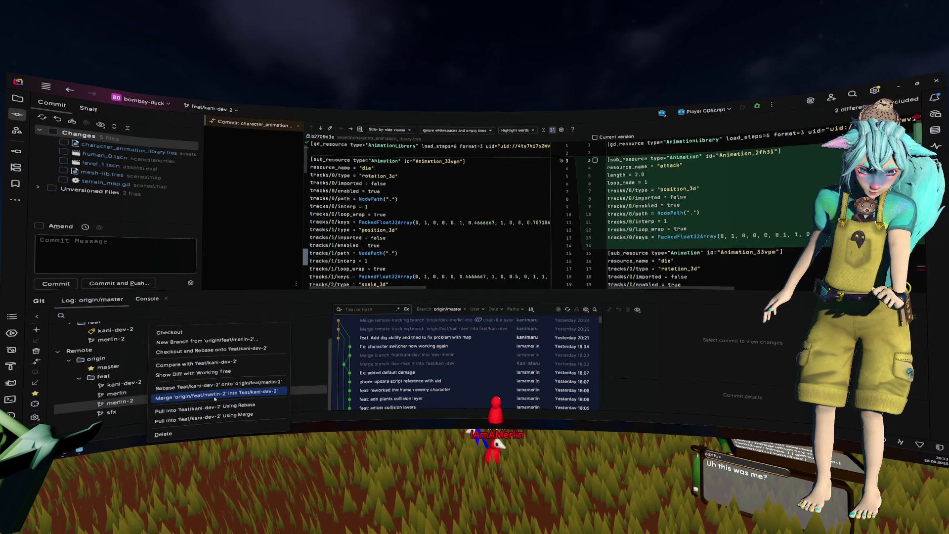
pyautogui.click(215, 397)
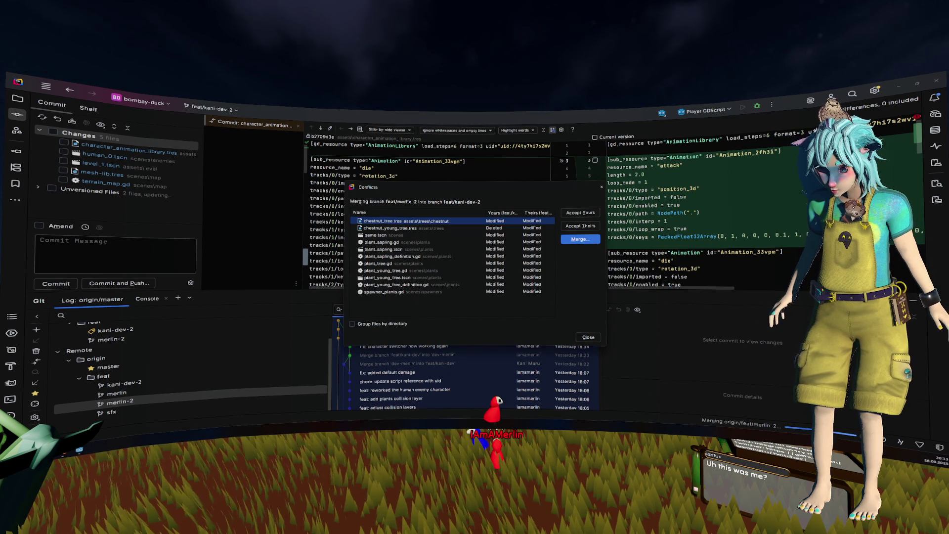
pyautogui.click(588, 337)
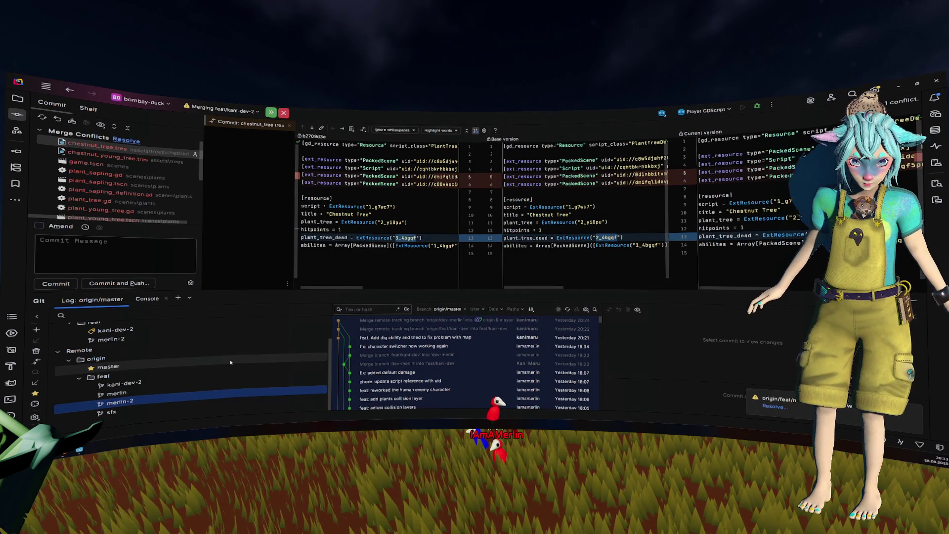
# Widen the changed-files list, then abort the unfinished merge and confirm.
pyautogui.moveTo(202, 160); pyautogui.dragTo(330, 144)
pyautogui.click(284, 112)
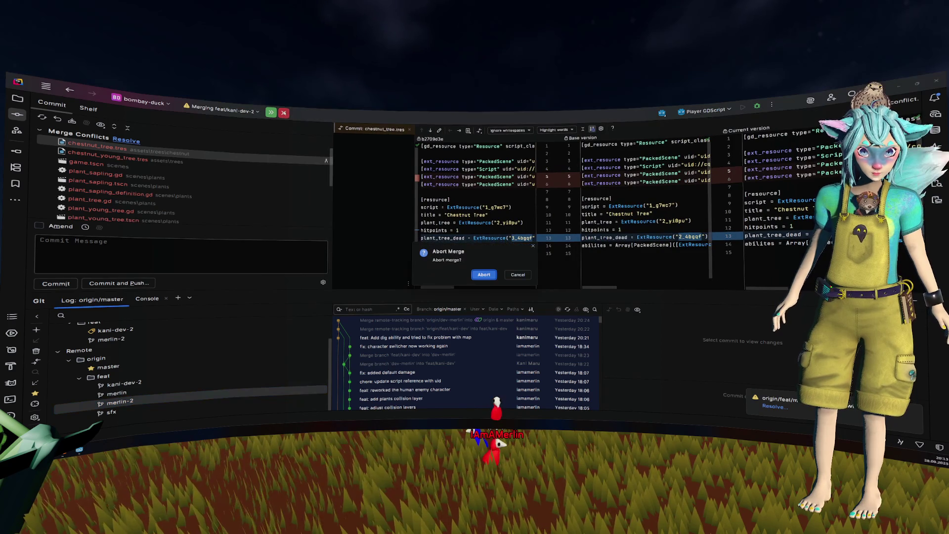
pyautogui.click(485, 274)
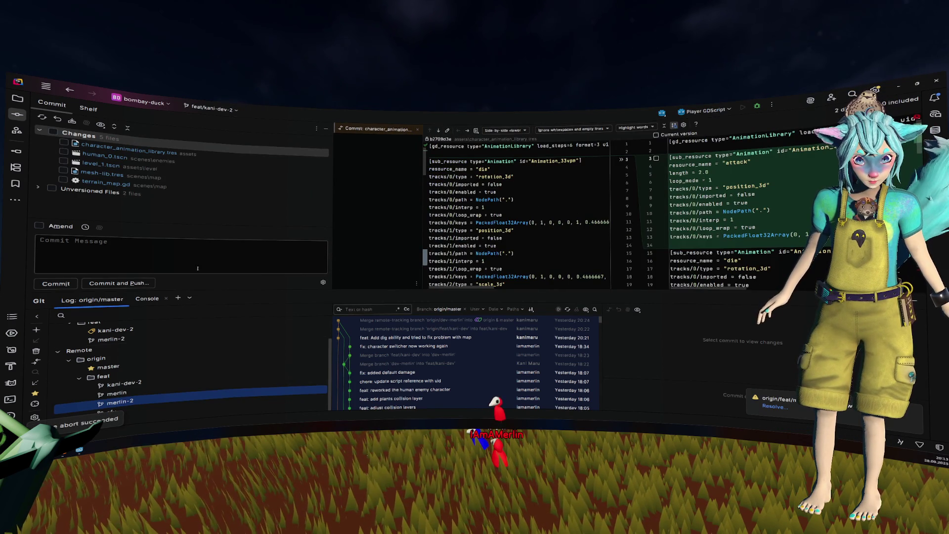
pyautogui.click(507, 193)
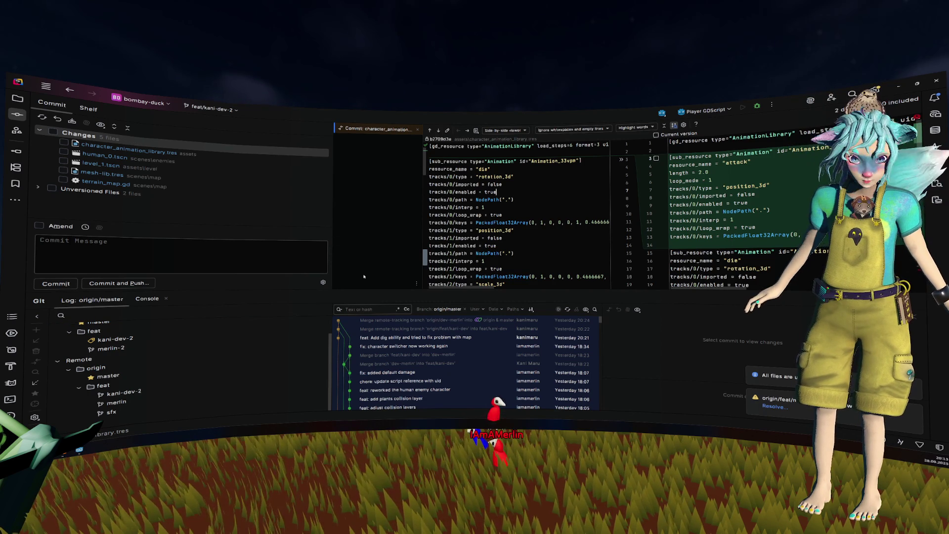
# Pull origin/feat/merlin into feat/kani-dev-2 using merge and dismiss the conflict notification.
pyautogui.rightClick(112, 404)
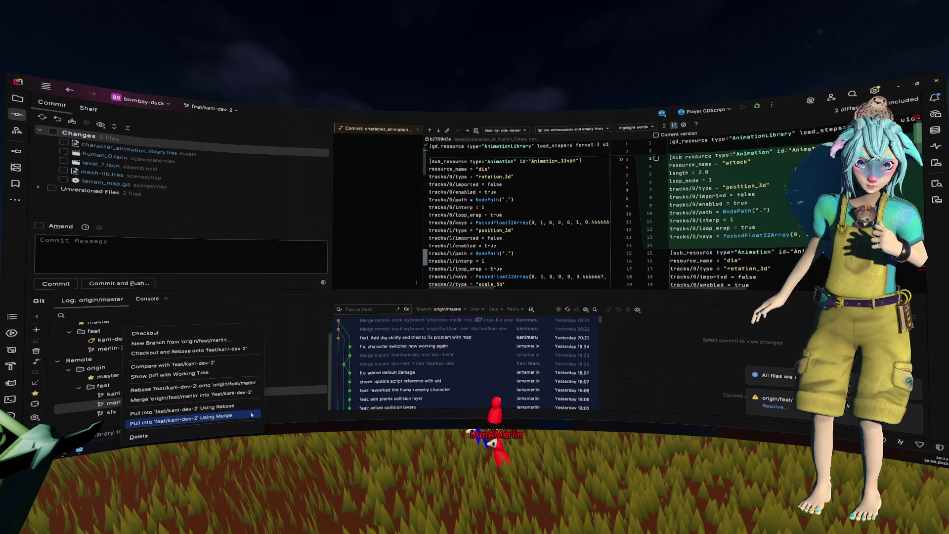
pyautogui.click(252, 415)
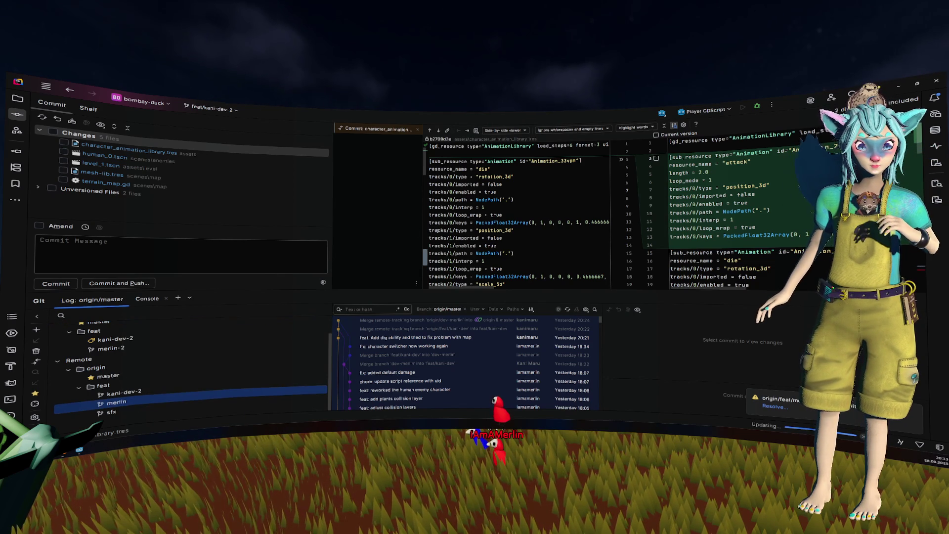
pyautogui.click(790, 411)
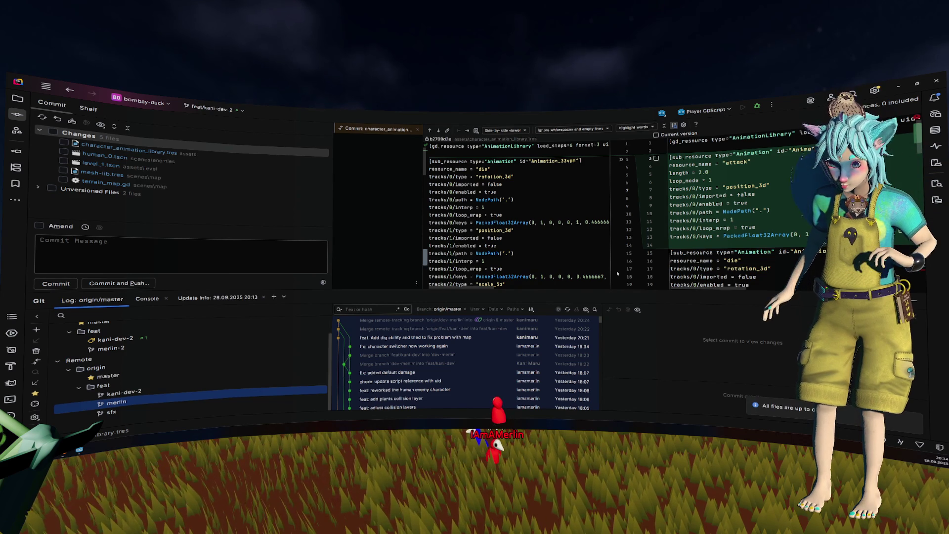
pyautogui.click(449, 215)
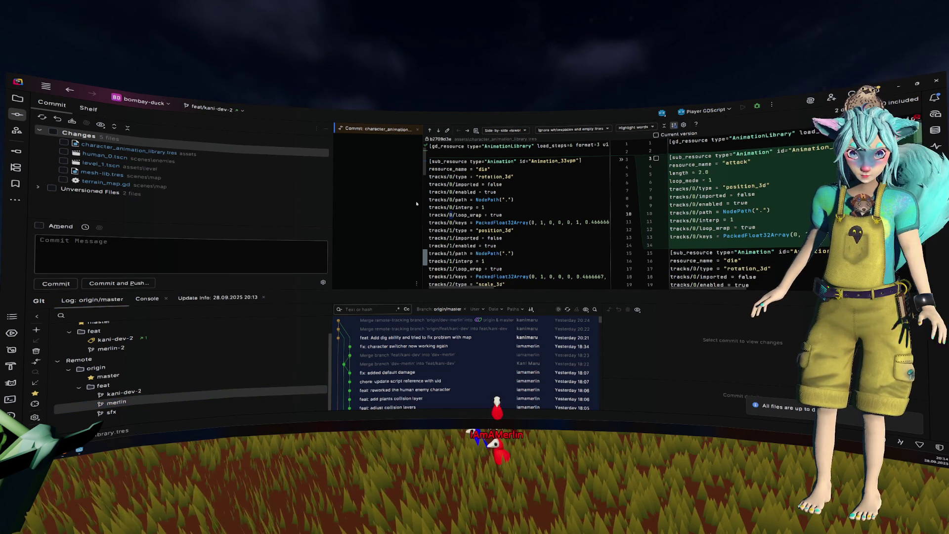
# Push the merge commit to origin feat/kani-dev-2, then return to Godot.
pyautogui.hotkey('ctrl', 'shift', 'k')
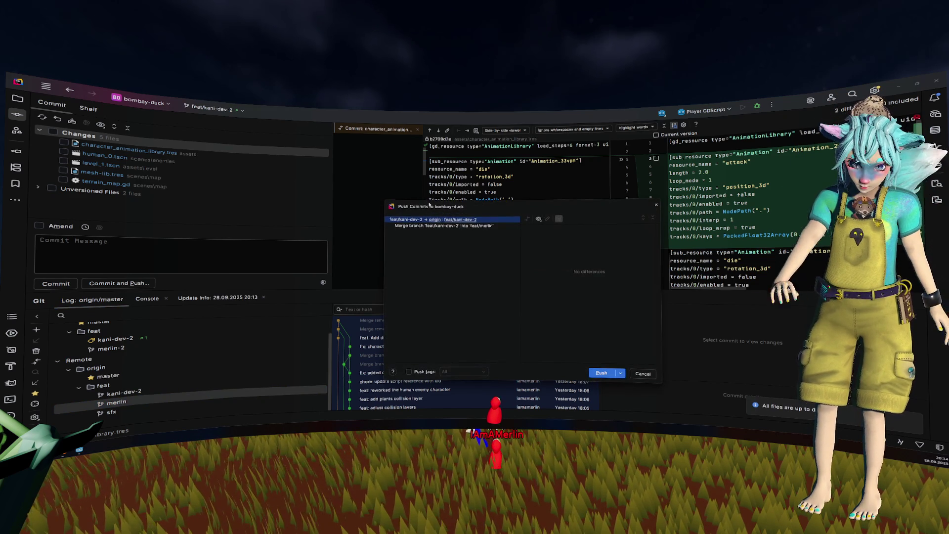
pyautogui.click(599, 373)
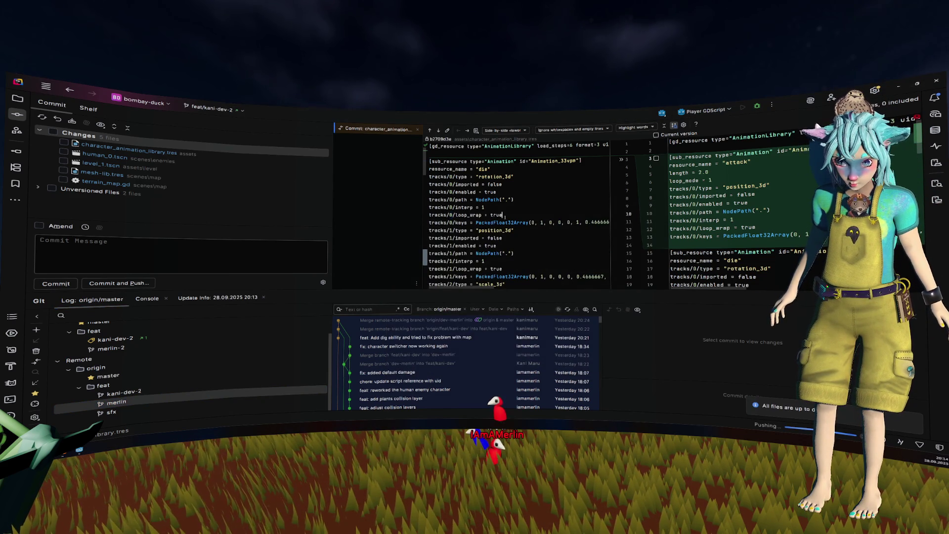
pyautogui.hotkey('alt', 'Tab')
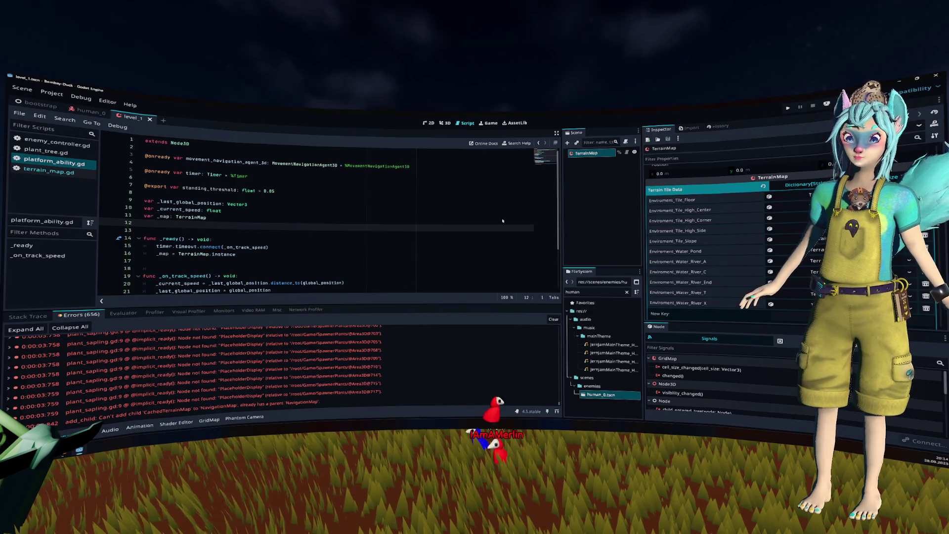
# Run the game, start from the title menu, stop and rerun it, then return to Rider.
pyautogui.press('F5')
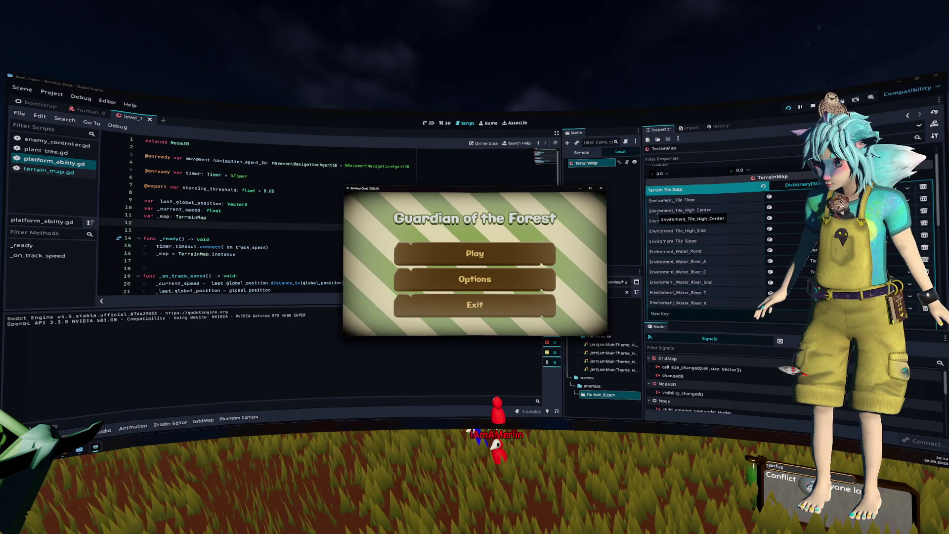
pyautogui.press('Return')
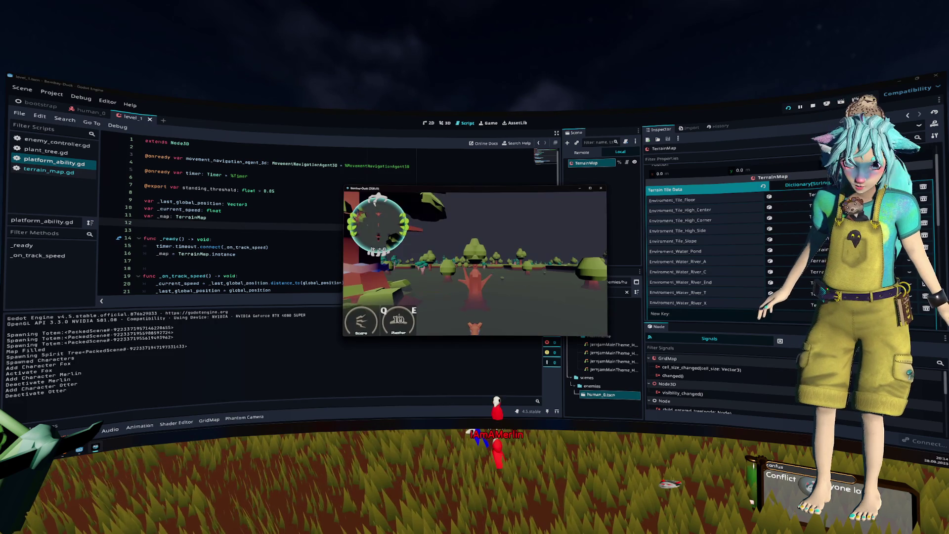
pyautogui.press('F8')
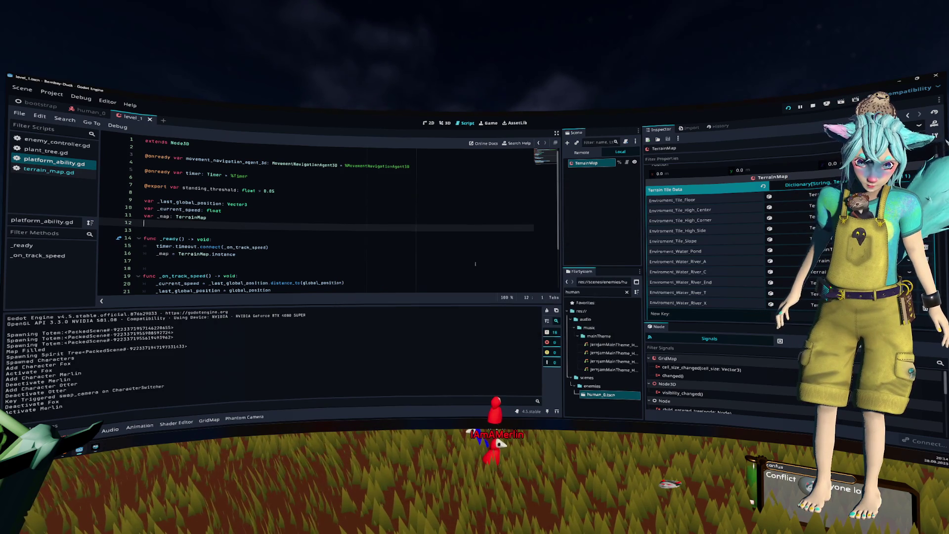
pyautogui.press('F6')
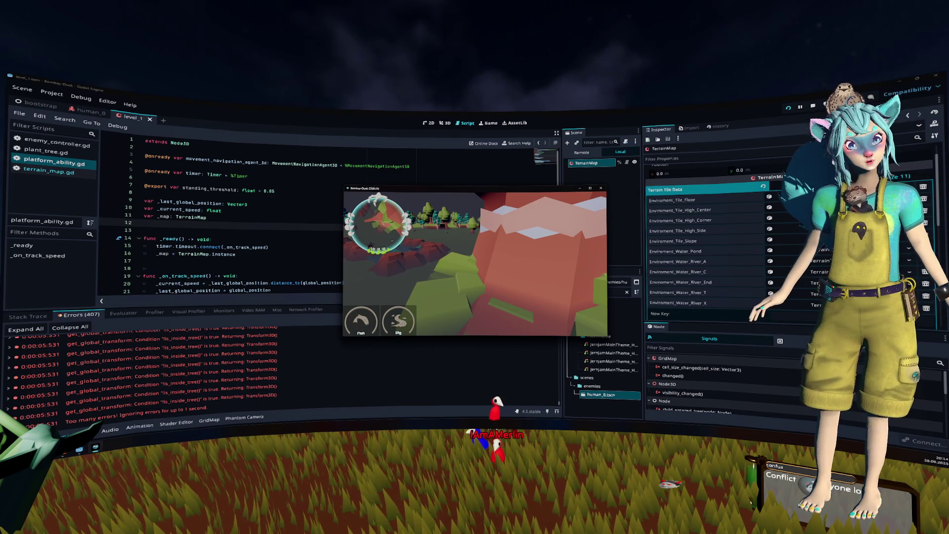
pyautogui.hotkey('alt', 'Tab')
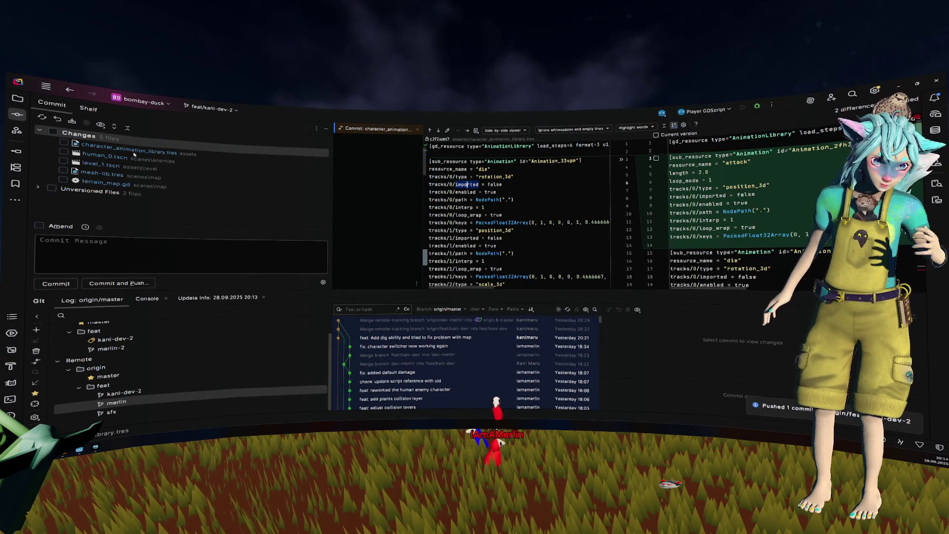
# Commit all changed and unversioned files except mesh-lib.tres as 'feat: started with platform ability for humans' and push.
pyautogui.click(53, 132)
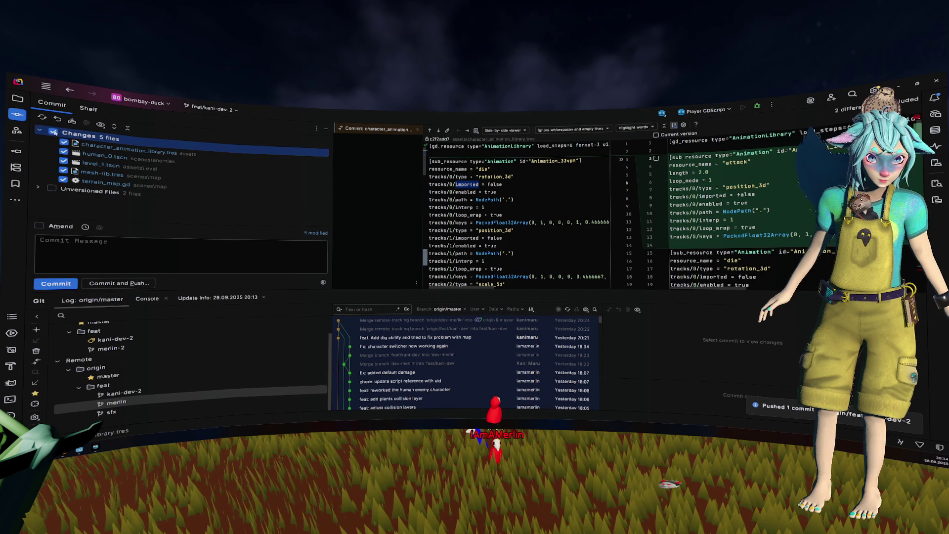
pyautogui.click(51, 188)
pyautogui.click(155, 245)
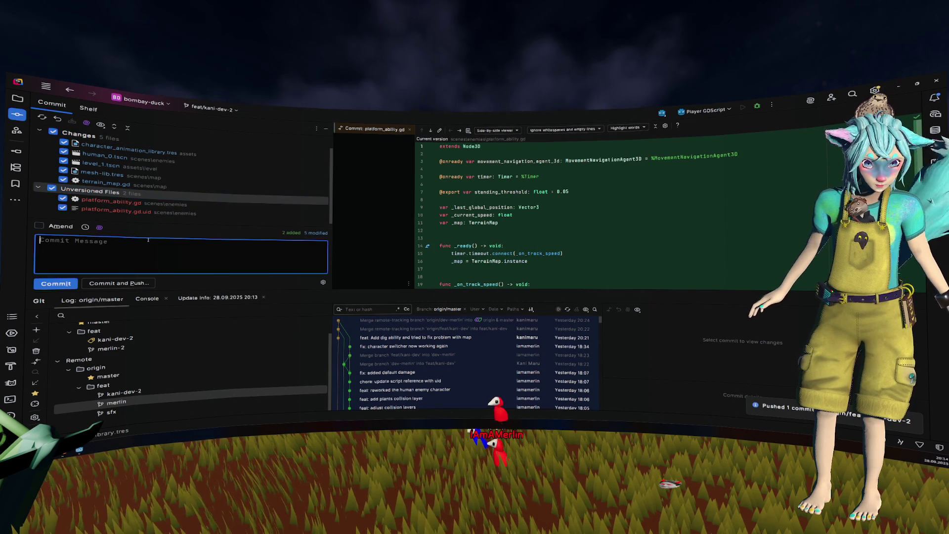
pyautogui.write('feat: s')
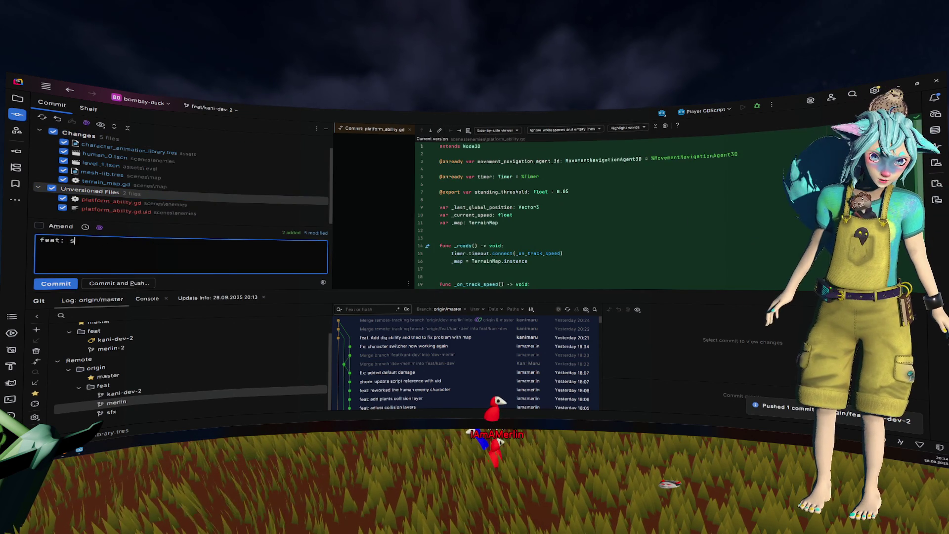
pyautogui.write('tarted with')
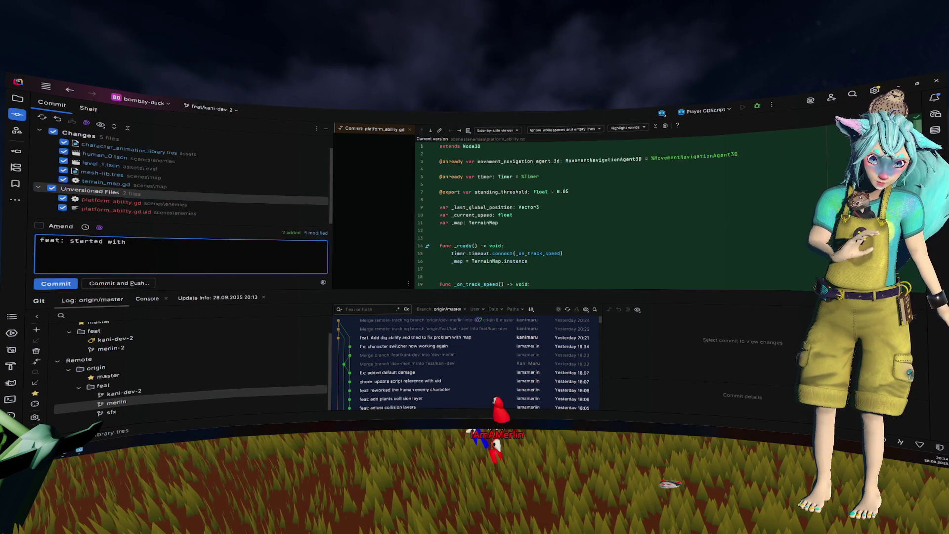
pyautogui.write(' platf')
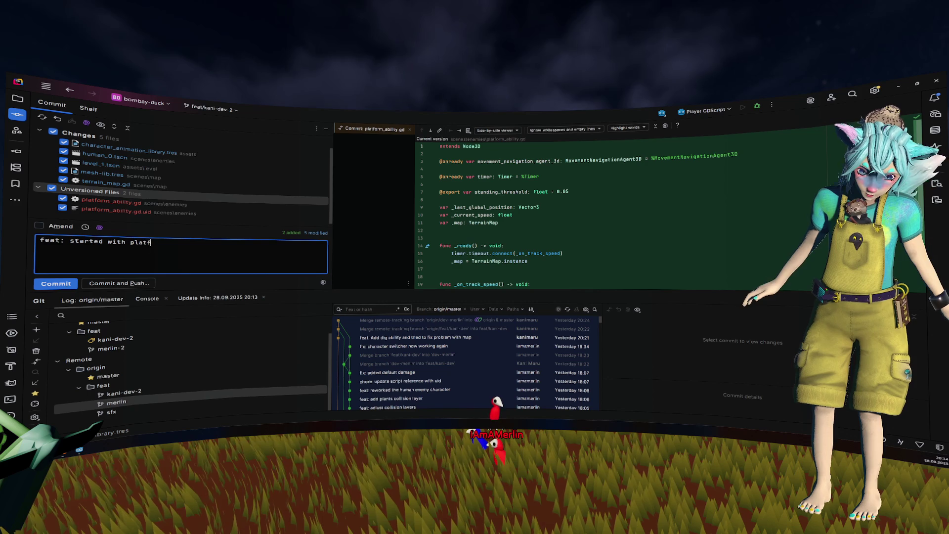
pyautogui.write('orm ability for')
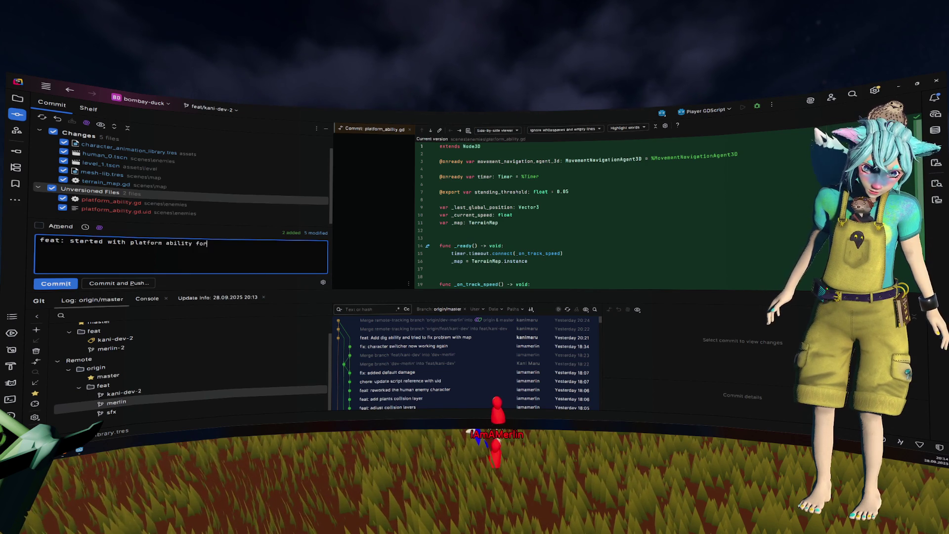
pyautogui.write(' humans')
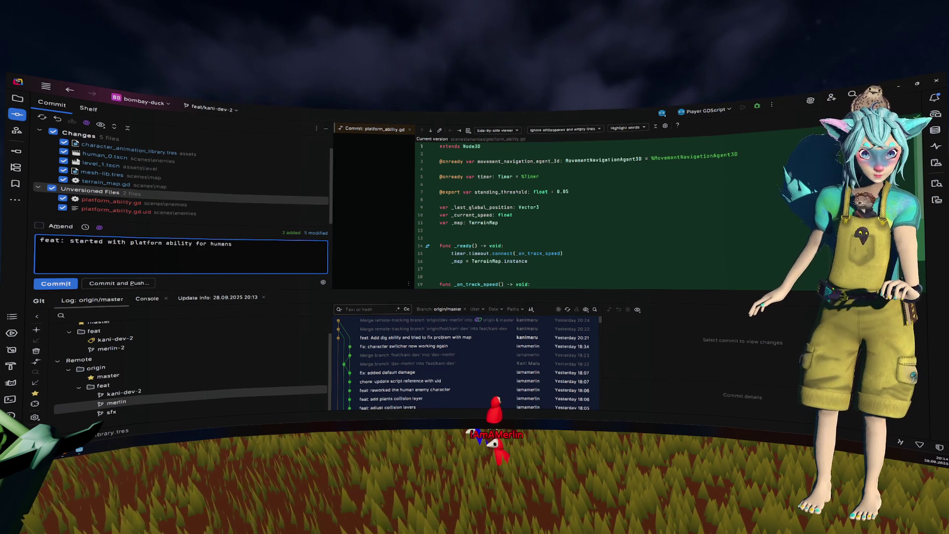
pyautogui.click(63, 170)
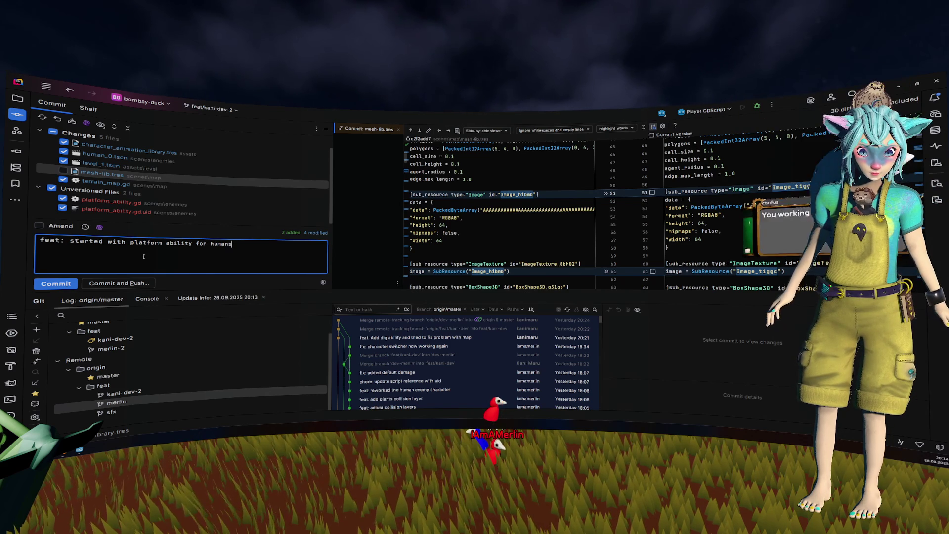
pyautogui.click(138, 283)
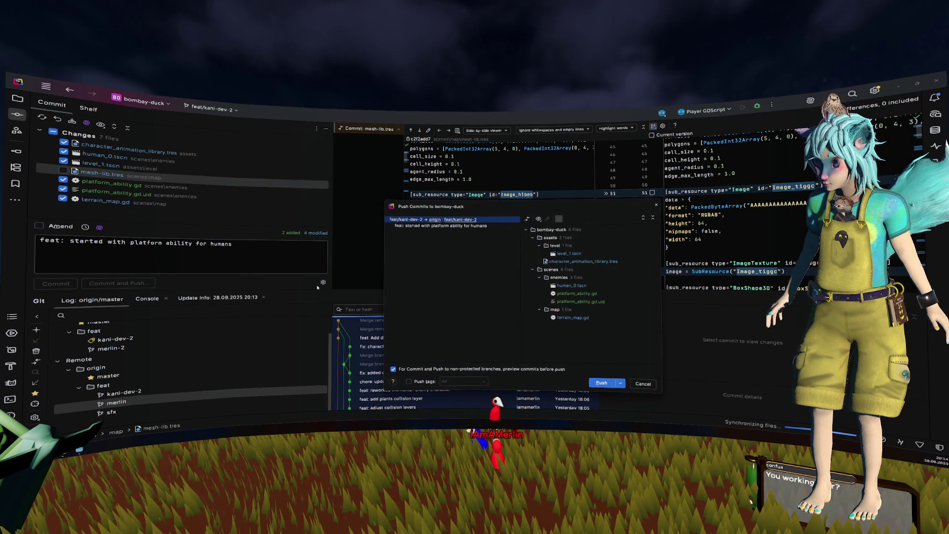
pyautogui.click(601, 383)
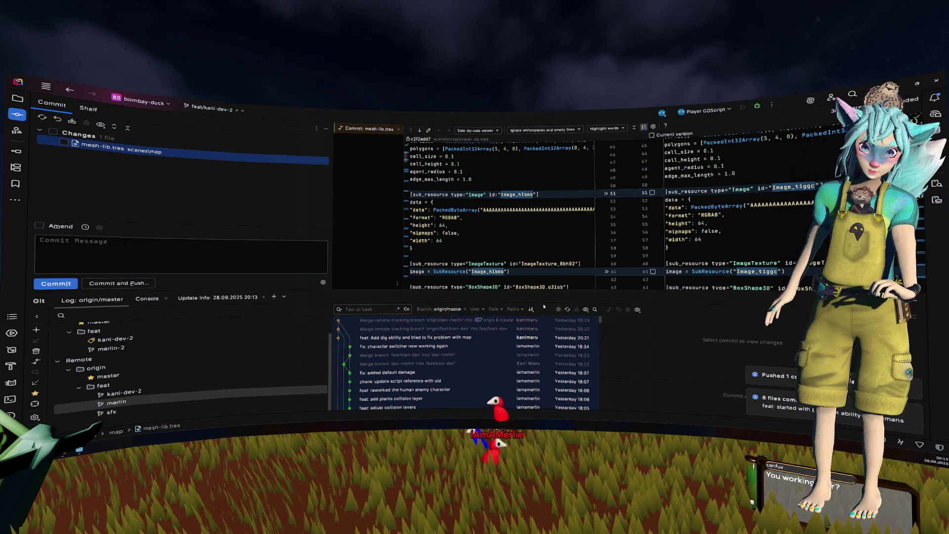
pyautogui.rightClick(91, 149)
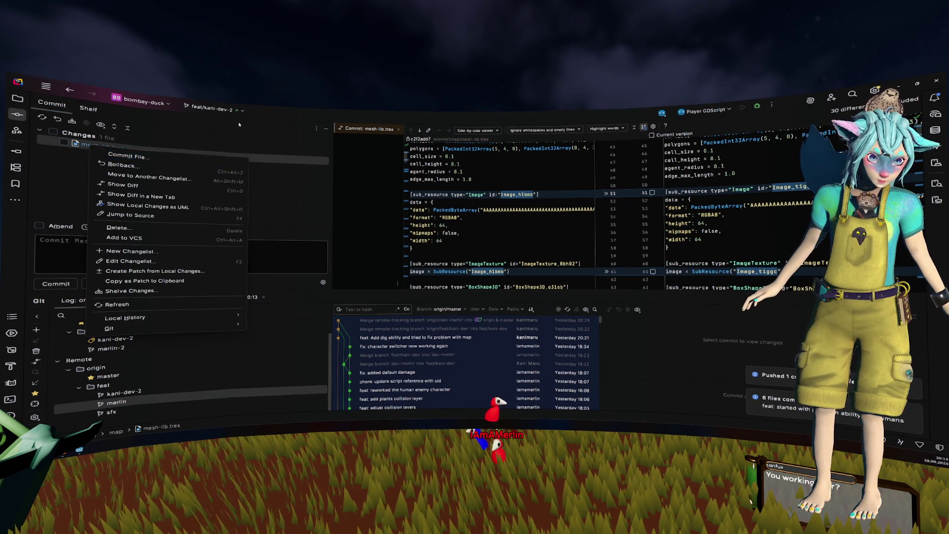
pyautogui.click(210, 108)
pyautogui.scroll(-2, 239, 216)
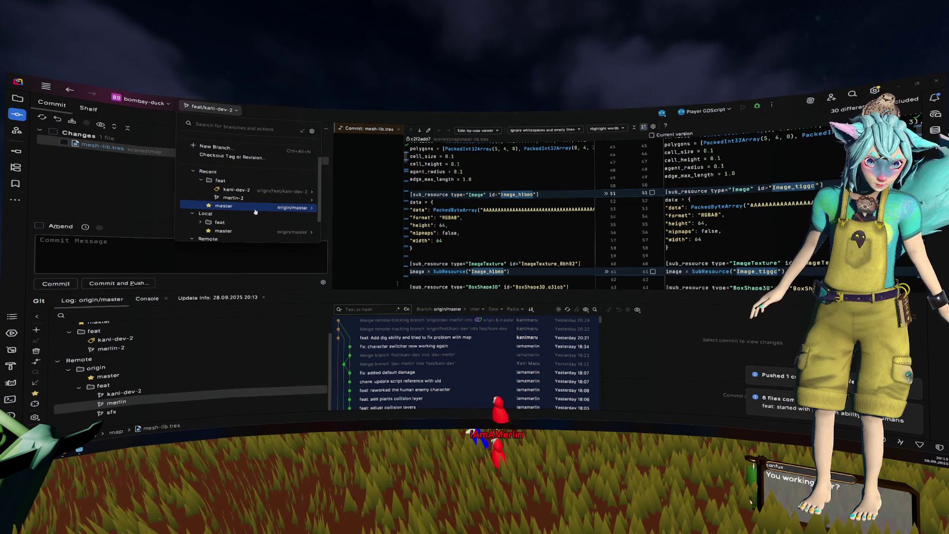
pyautogui.click(256, 210)
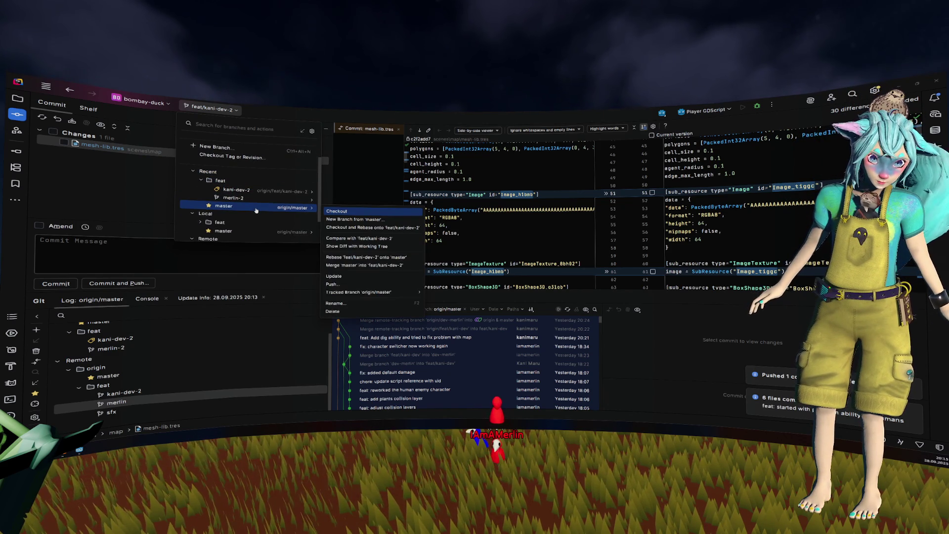
pyautogui.click(372, 211)
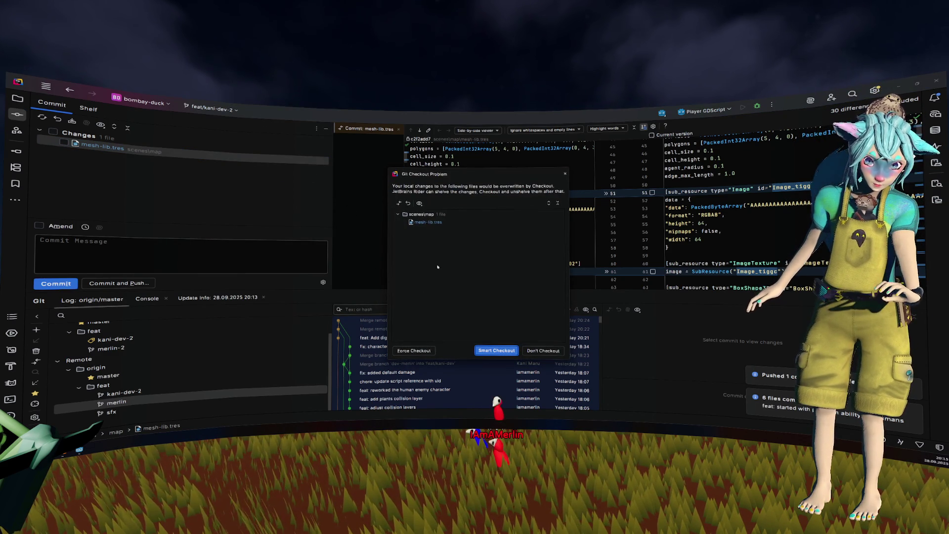
pyautogui.press('Return')
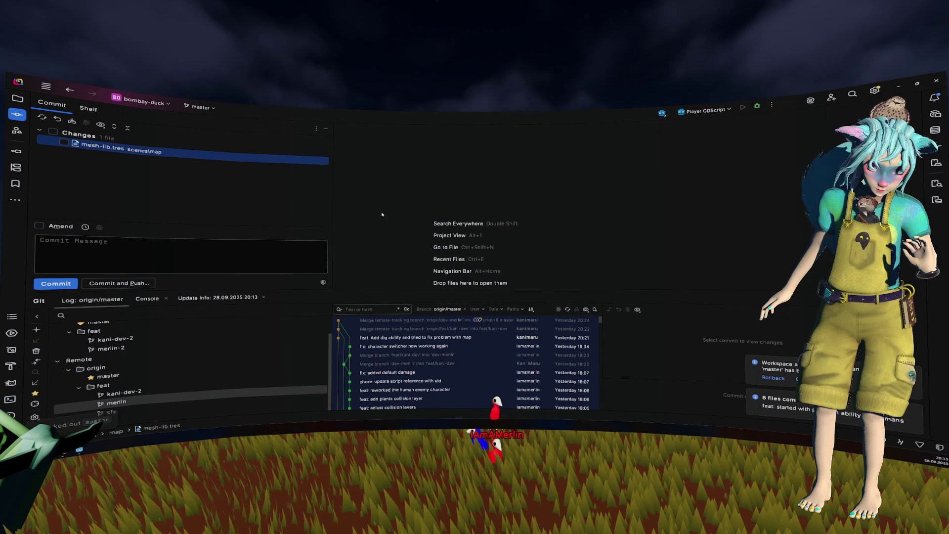
pyautogui.click(143, 405)
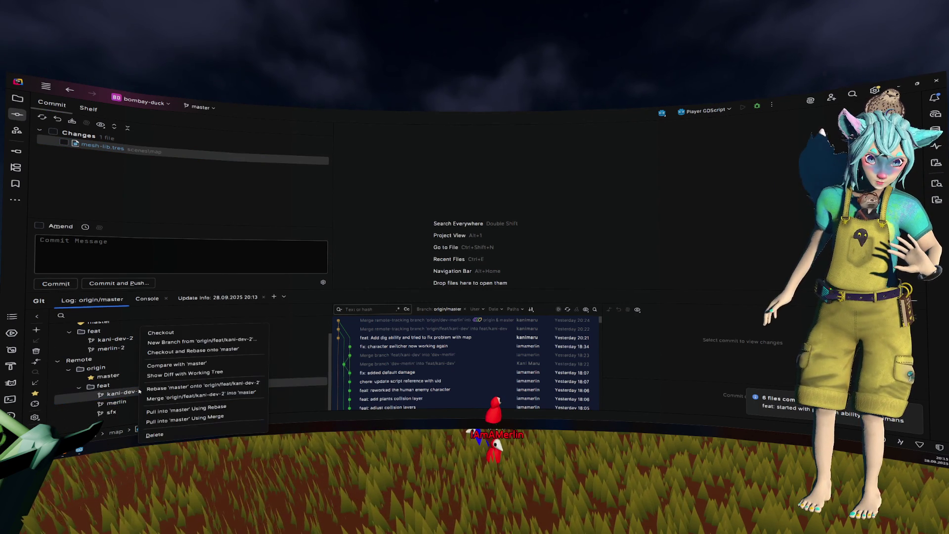
# Smart-merge feat/kani-dev-2 into master, preserving local changes, and bring up Push for master.
pyautogui.click(138, 392)
pyautogui.rightClick(138, 342)
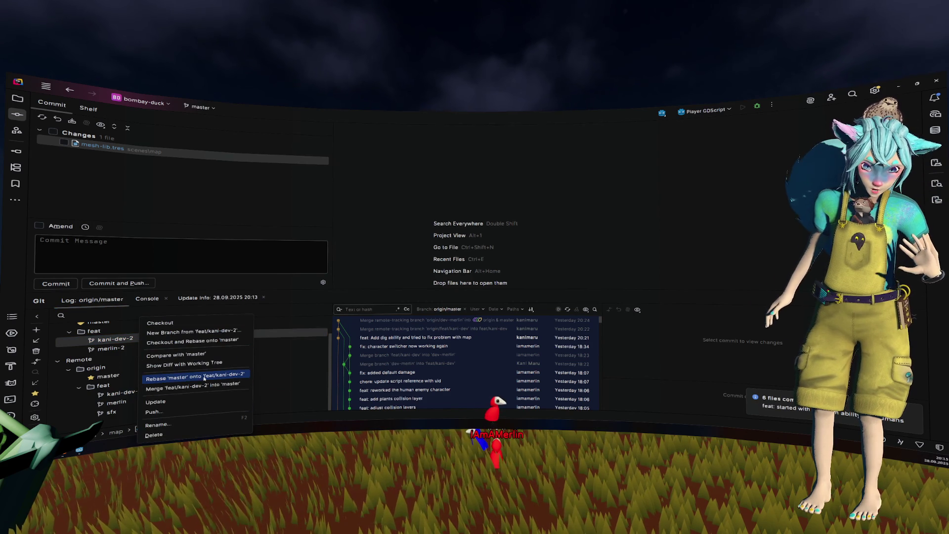
pyautogui.click(212, 387)
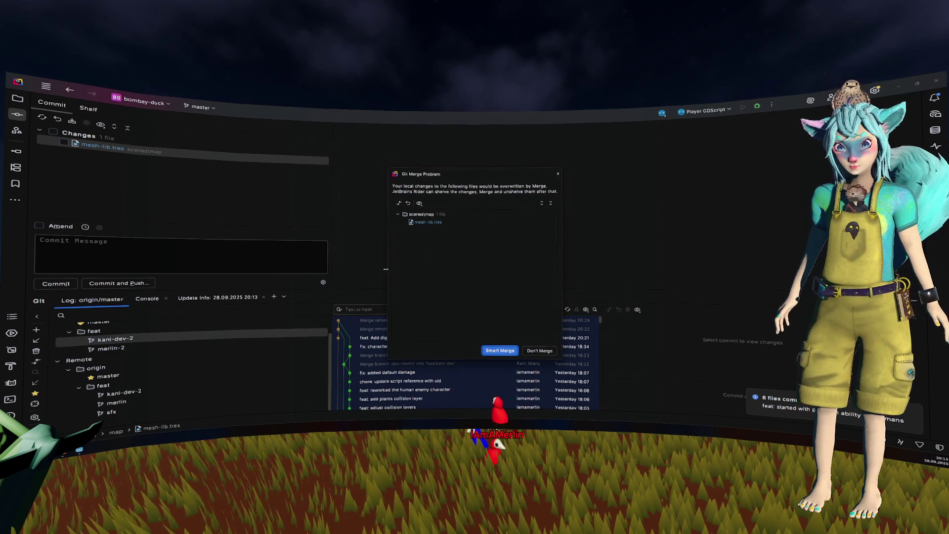
pyautogui.click(500, 350)
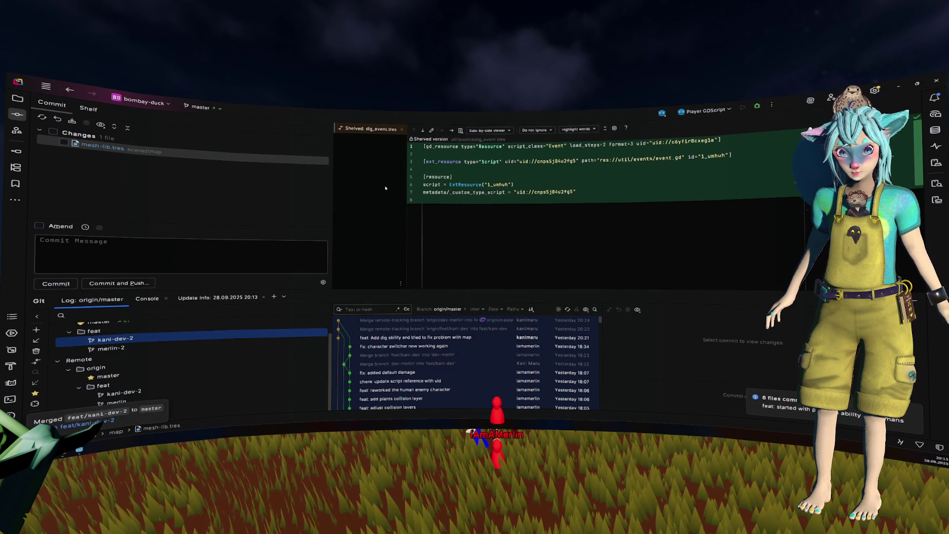
pyautogui.click(636, 268)
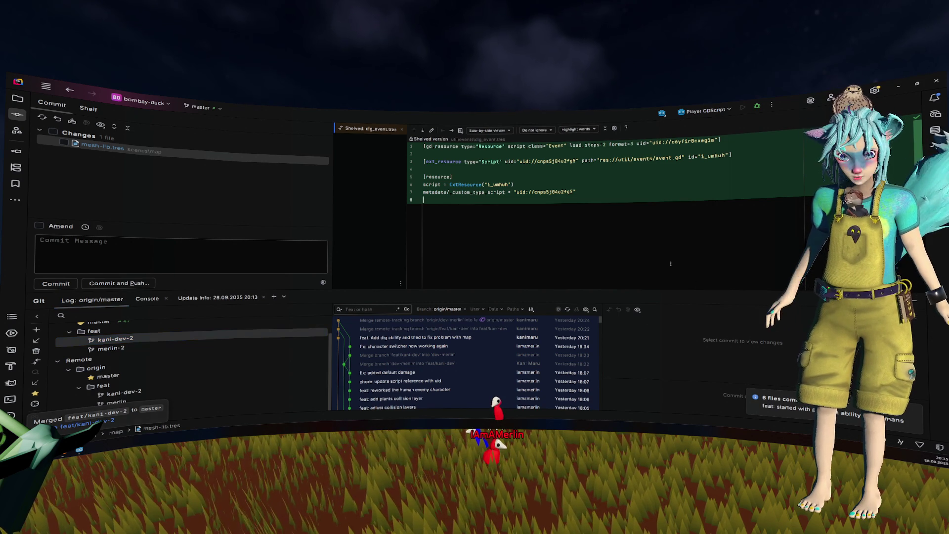
pyautogui.hotkey('ctrl', 'shift', 'k')
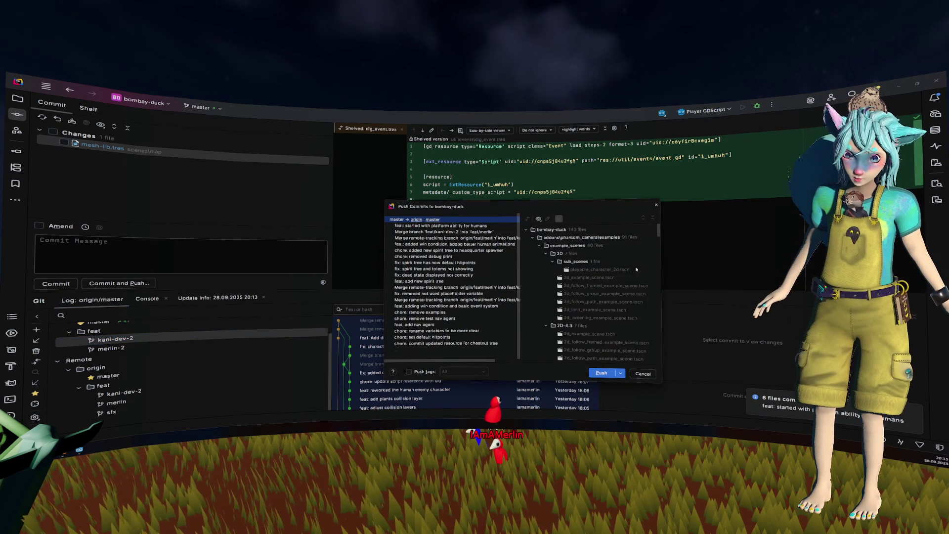
# Push master's merged commits to the remote, then show the Project tool window.
pyautogui.click(602, 375)
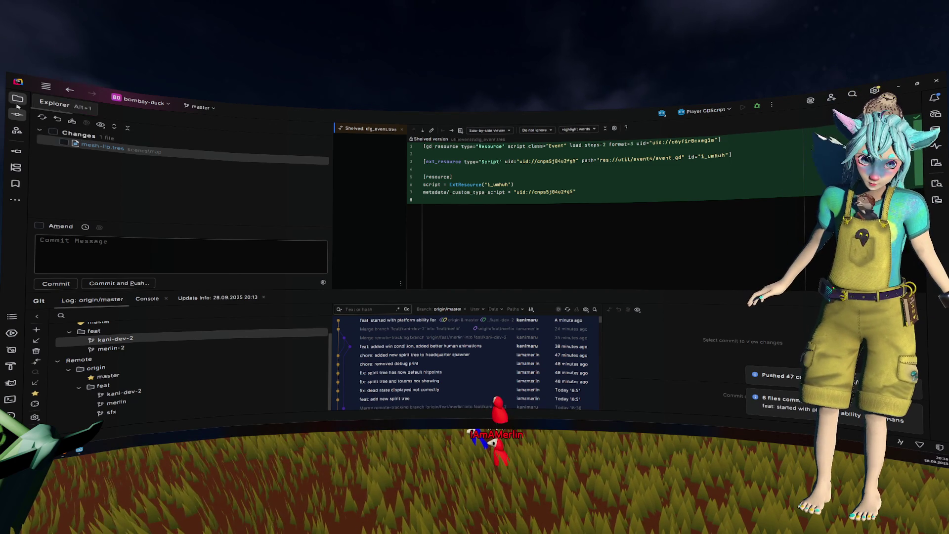
pyautogui.hotkey('alt', '1')
# Narrow the file tree, hide the Git window, and check out feat/kani-dev-2.
pyautogui.moveTo(328, 176); pyautogui.dragTo(221, 177)
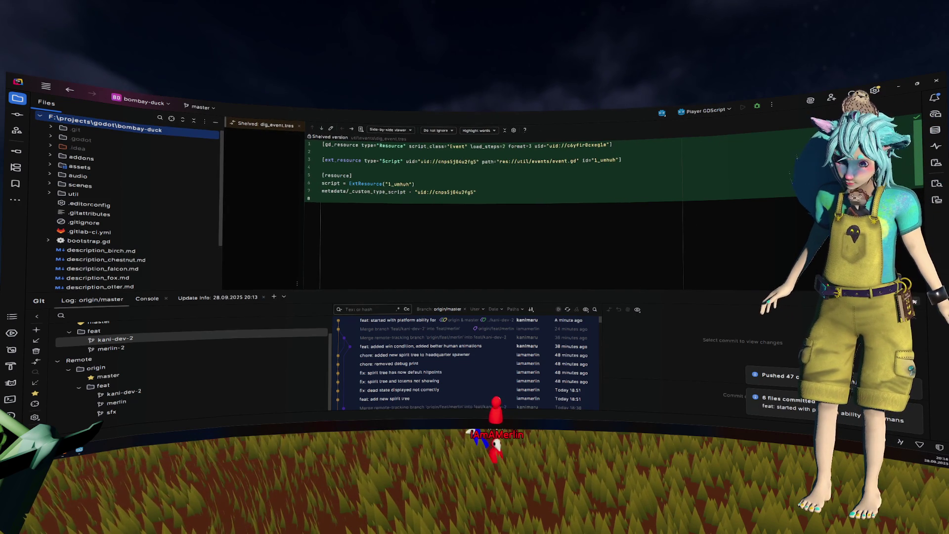
pyautogui.hotkey('alt', '9')
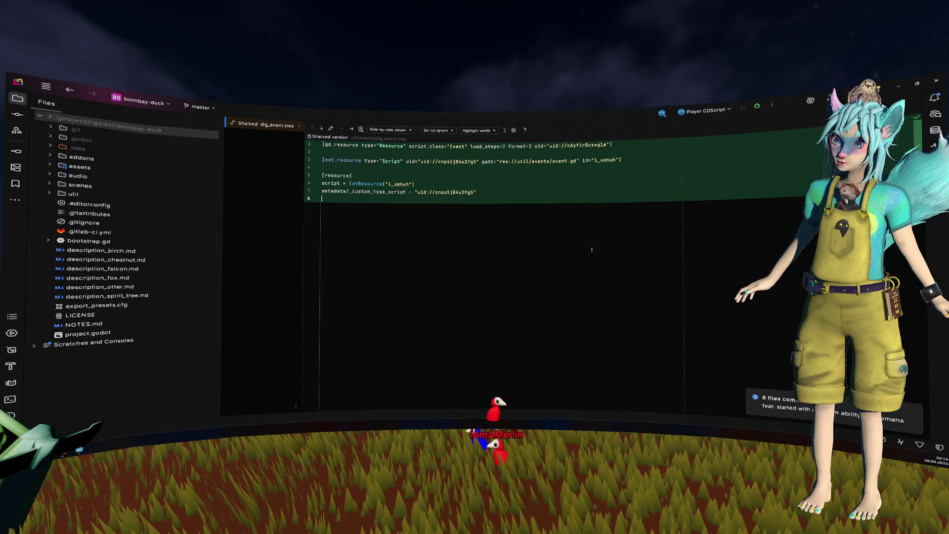
pyautogui.click(200, 107)
pyautogui.moveTo(302, 176)
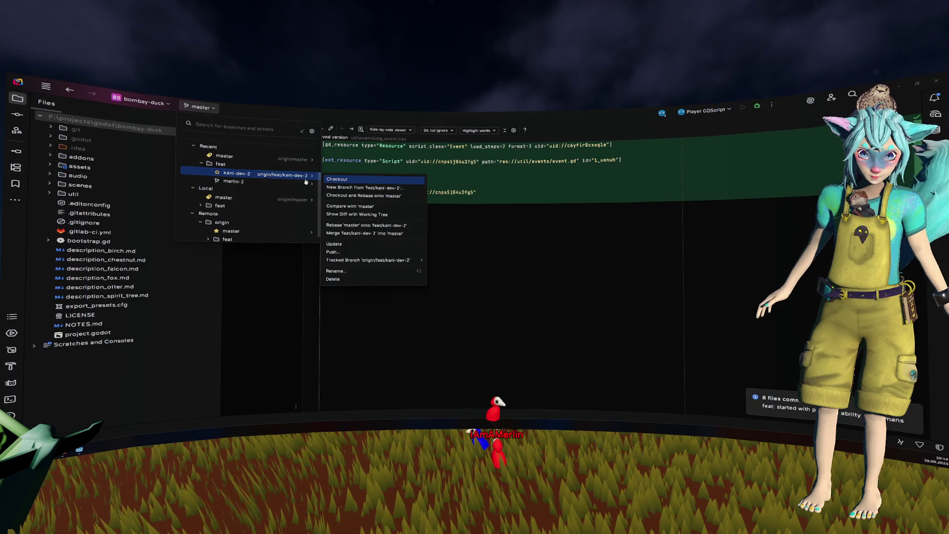
pyautogui.click(339, 178)
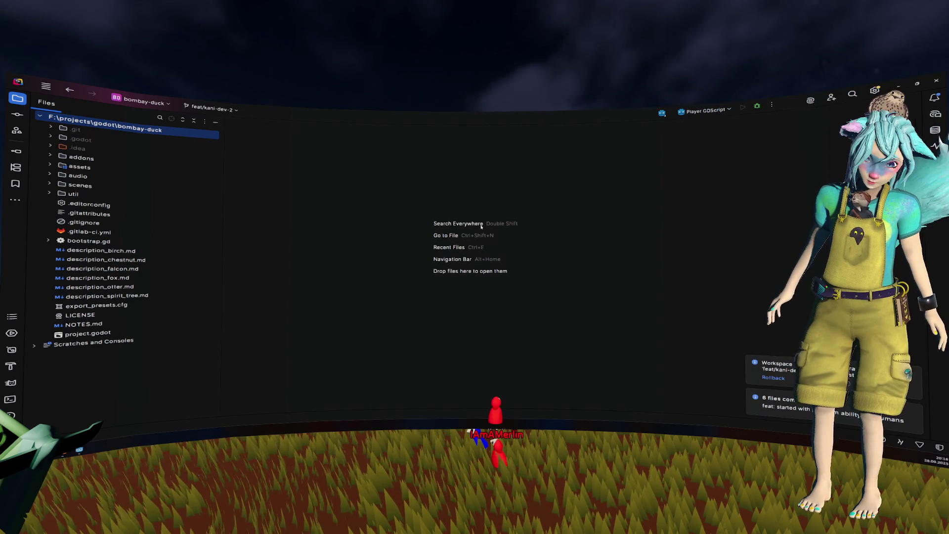
# Dismiss the rollback and files-committed notifications and return to the Godot editor.
pyautogui.click(911, 372)
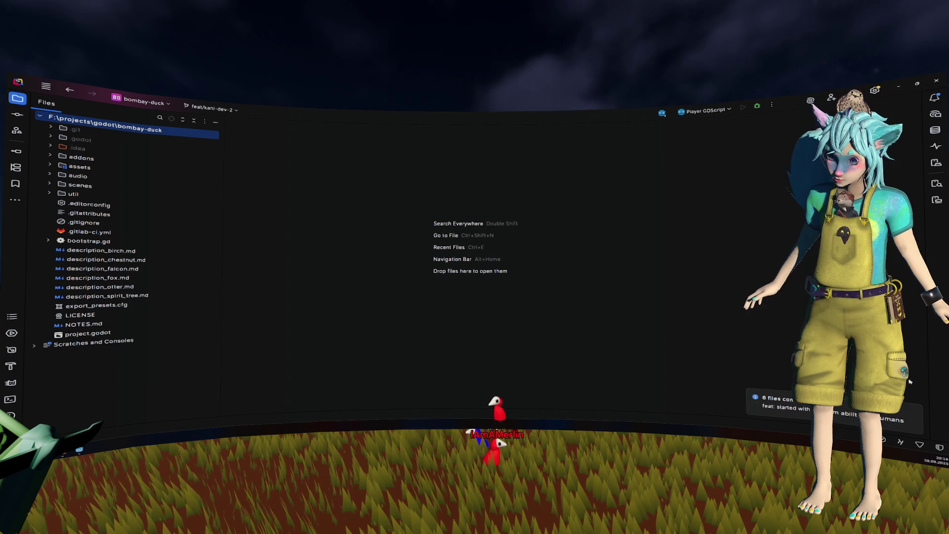
pyautogui.click(913, 409)
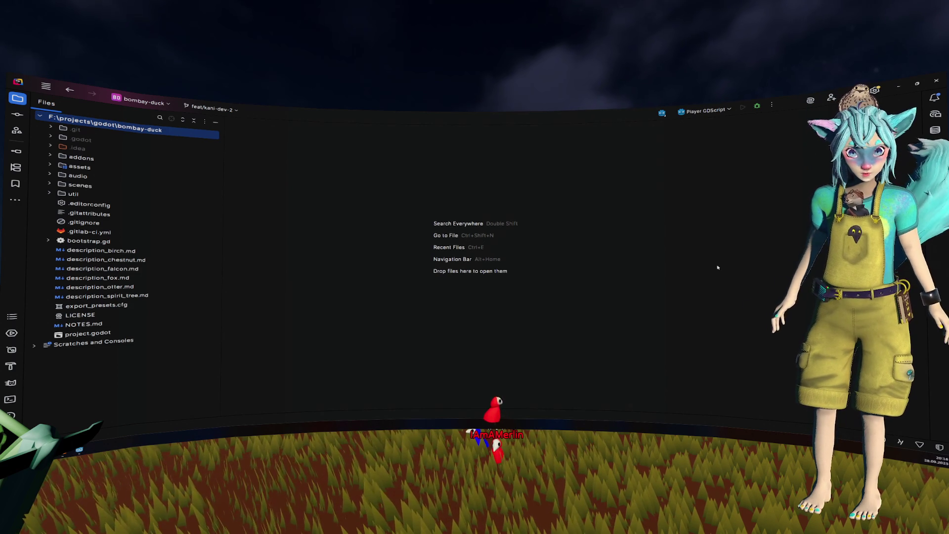
pyautogui.hotkey('alt', 'Tab')
pyautogui.click(456, 227)
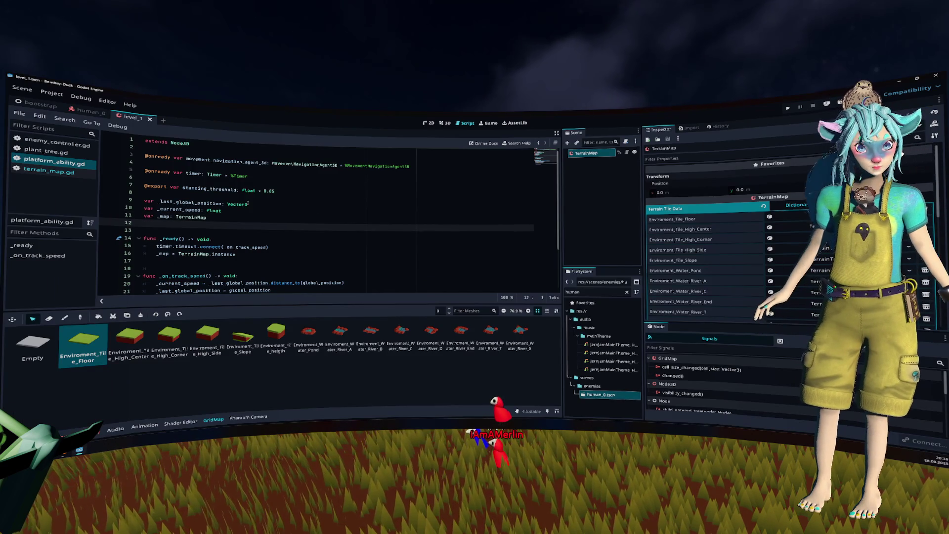
# Reload the current project from the Project menu and move the Rider window out of the way.
pyautogui.click(52, 93)
pyautogui.click(99, 199)
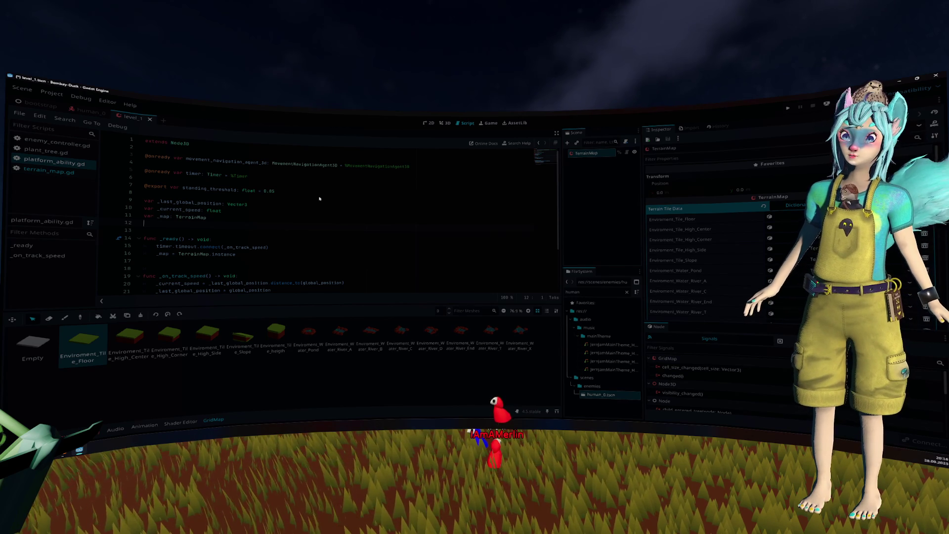
pyautogui.hotkey('alt', 'Tab')
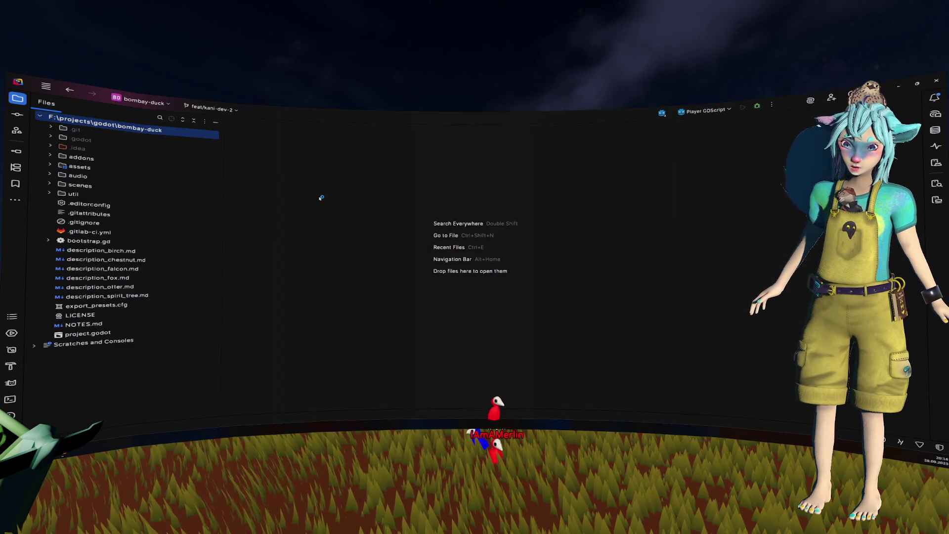
pyautogui.press('super+d')
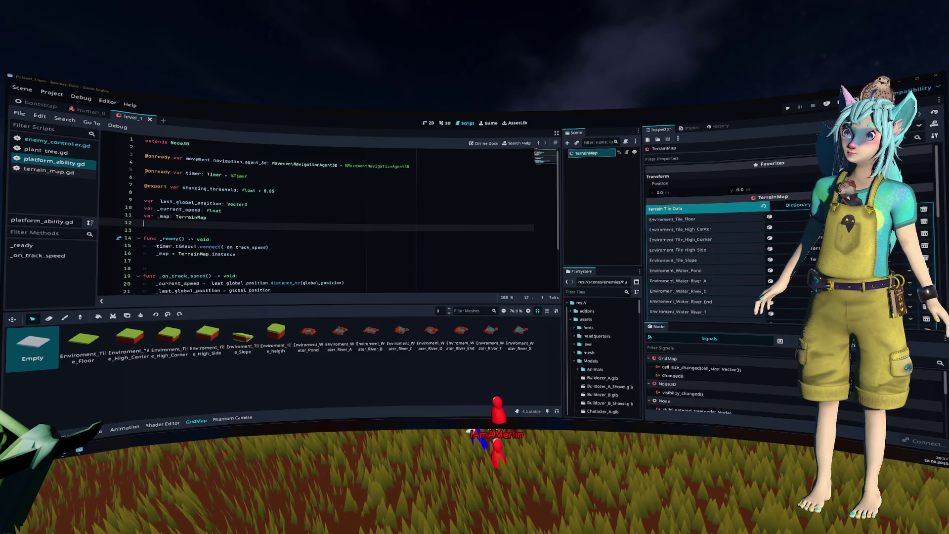
# Collapse the GridMap mesh palette so platform_ability.gd fills the editor.
pyautogui.click(312, 213)
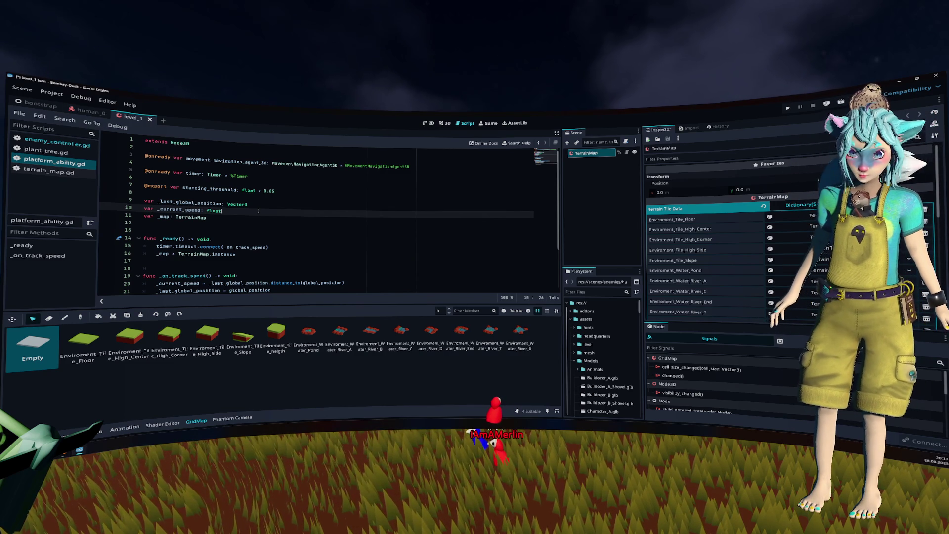
pyautogui.scroll(-2, 268, 204)
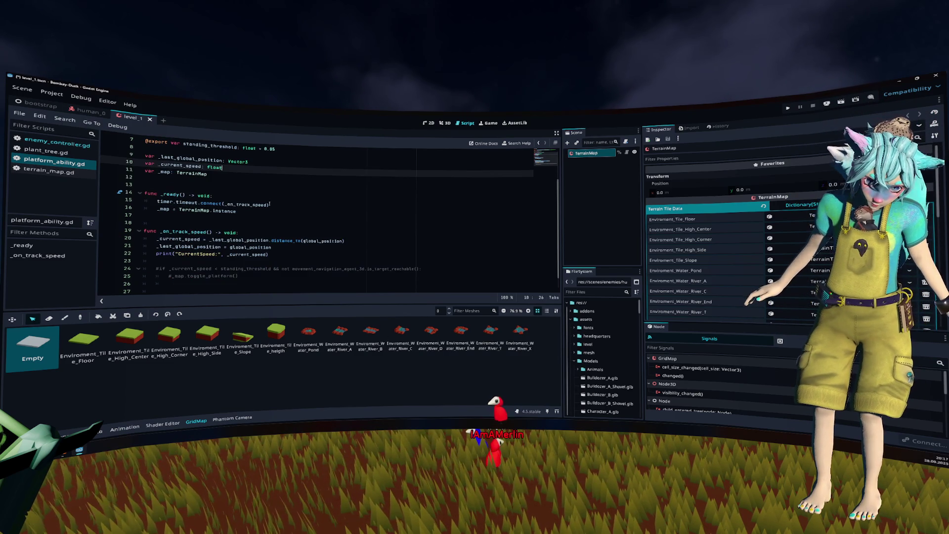
pyautogui.click(206, 422)
pyautogui.click(294, 260)
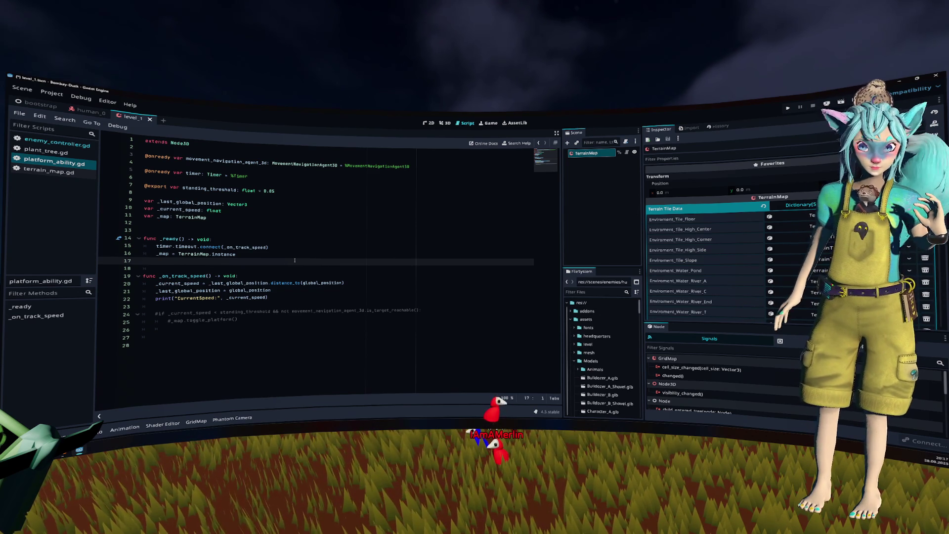
# Check toggle_platform in terrain_map.gd, then uncomment lines 24–25 of platform_ability.gd.
pyautogui.click(49, 175)
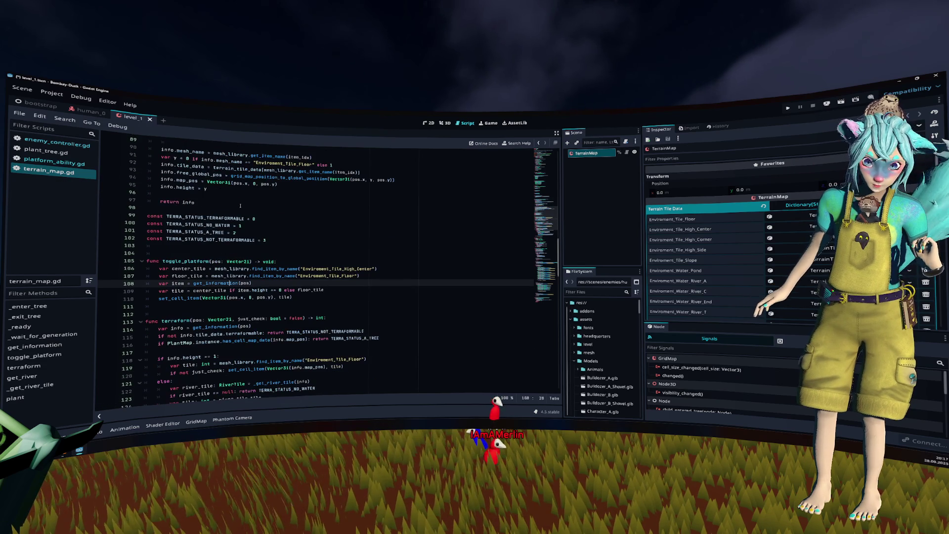
pyautogui.click(54, 163)
pyautogui.click(337, 322)
pyautogui.press('Up')
pyautogui.press('Up')
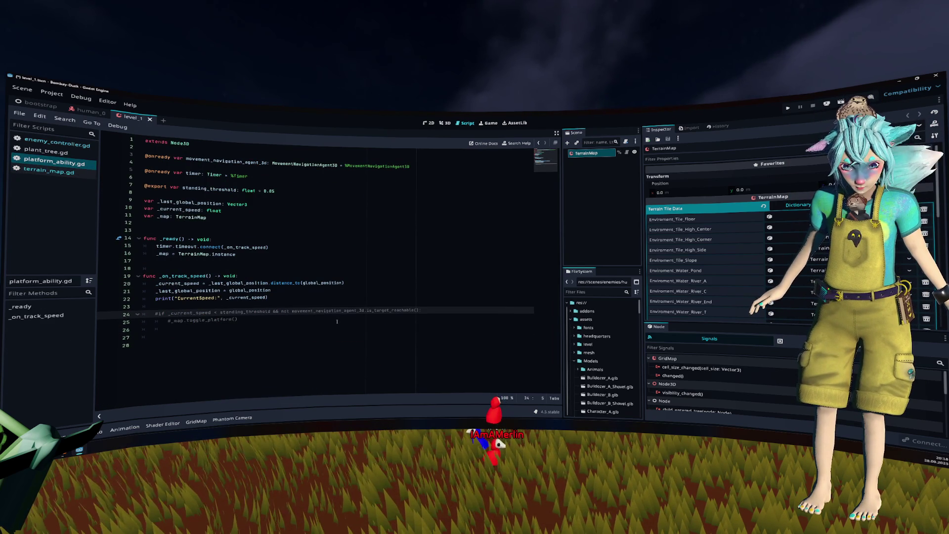
pyautogui.hotkey('ctrl', 'k')
pyautogui.press('Down')
pyautogui.hotkey('ctrl', 'k')
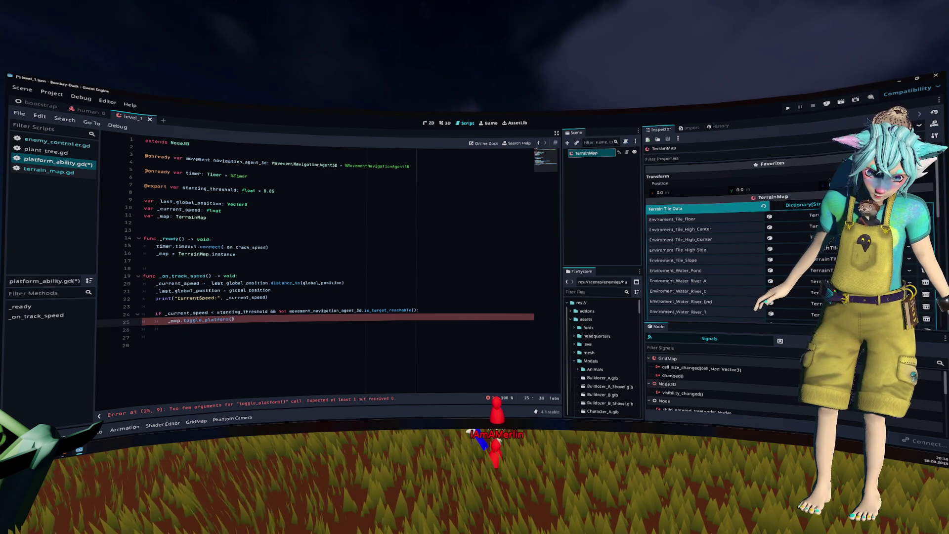
# Inspect global_position and _last_global_position on line 21, then go to the toggle_platform call.
pyautogui.moveTo(250, 294)
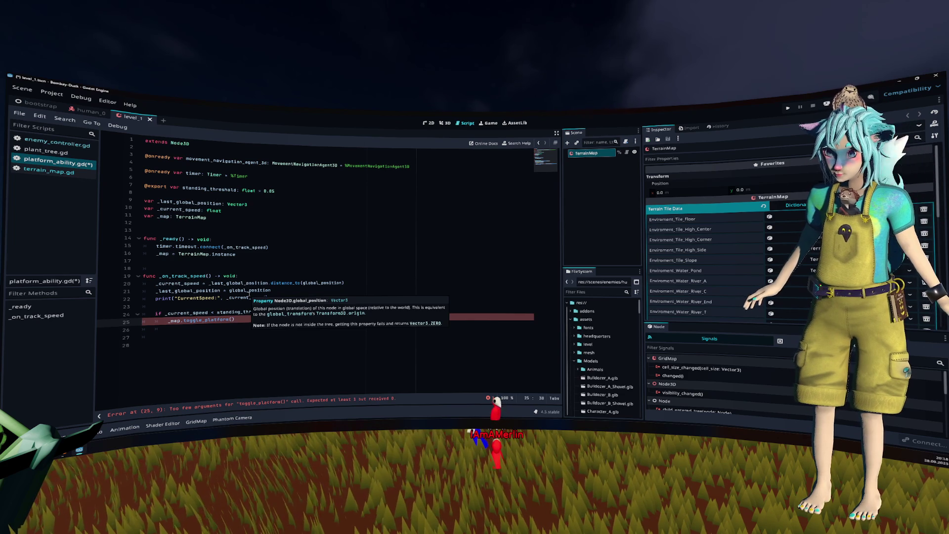
pyautogui.click(249, 291)
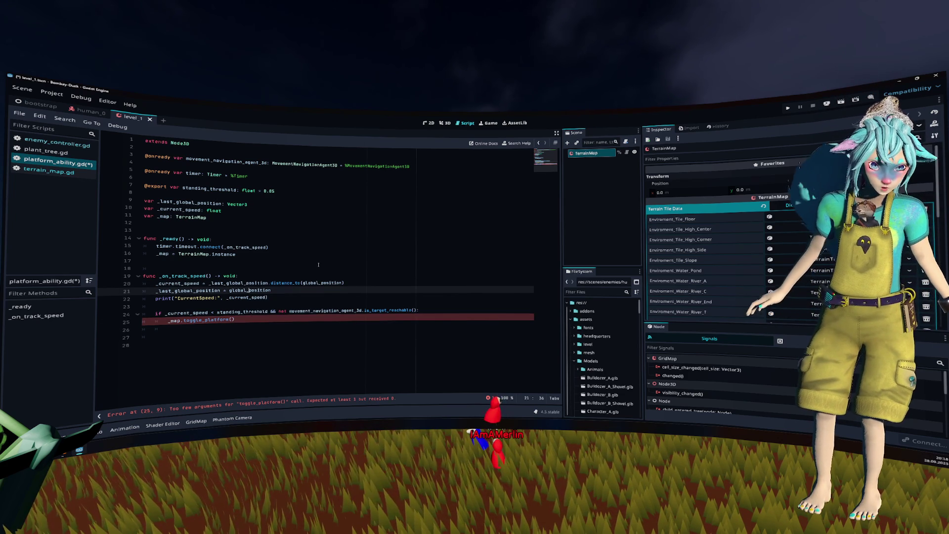
pyautogui.doubleClick(188, 291)
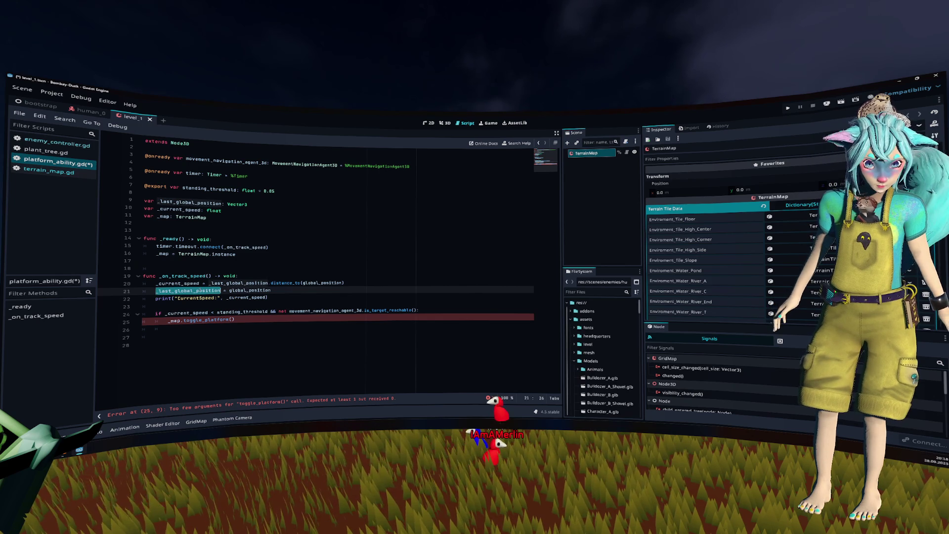
pyautogui.click(236, 320)
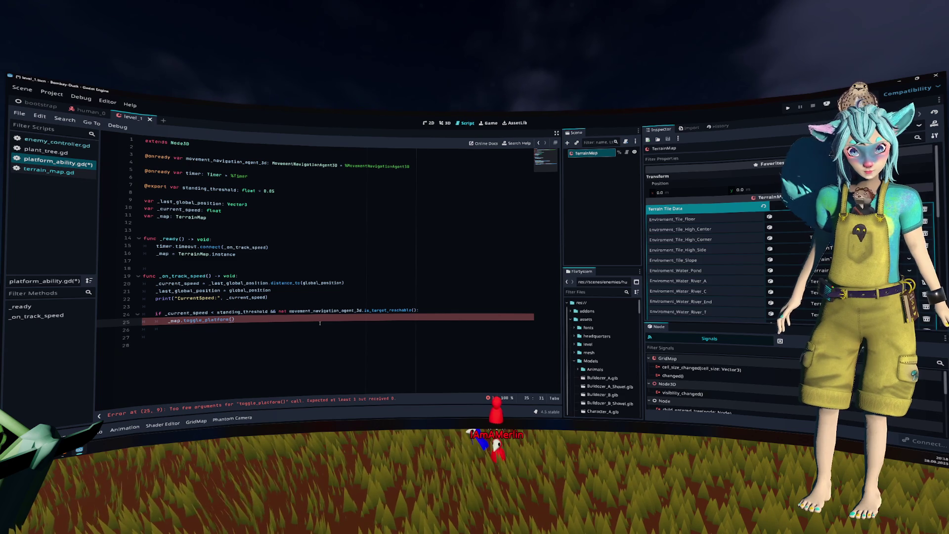
# Store the owner's grid cell in pos via _map.global_position_to_grid_map_position(global_position) and pass pos to toggle_platform.
pyautogui.hotkey('ctrl', 'shift', 'Return')
pyautogui.write('var ')
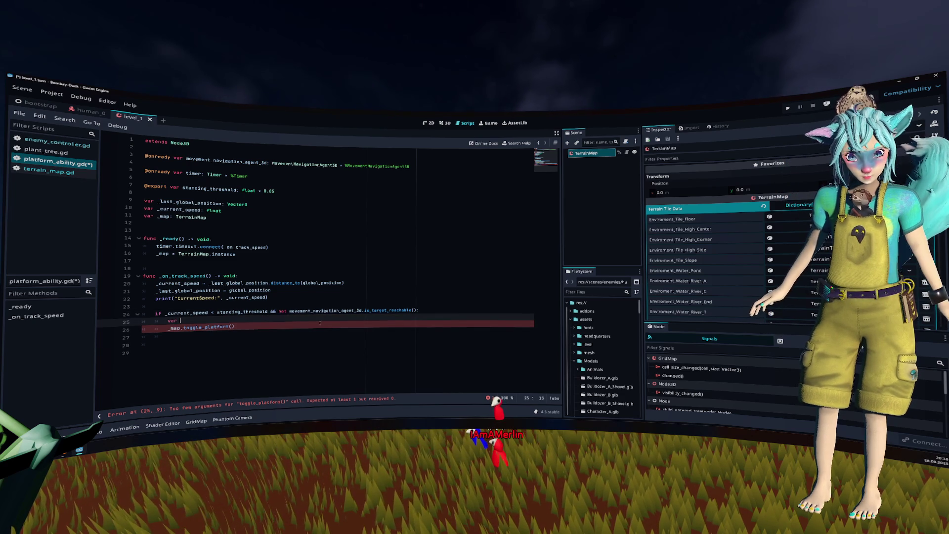
pyautogui.write('pos = _map.')
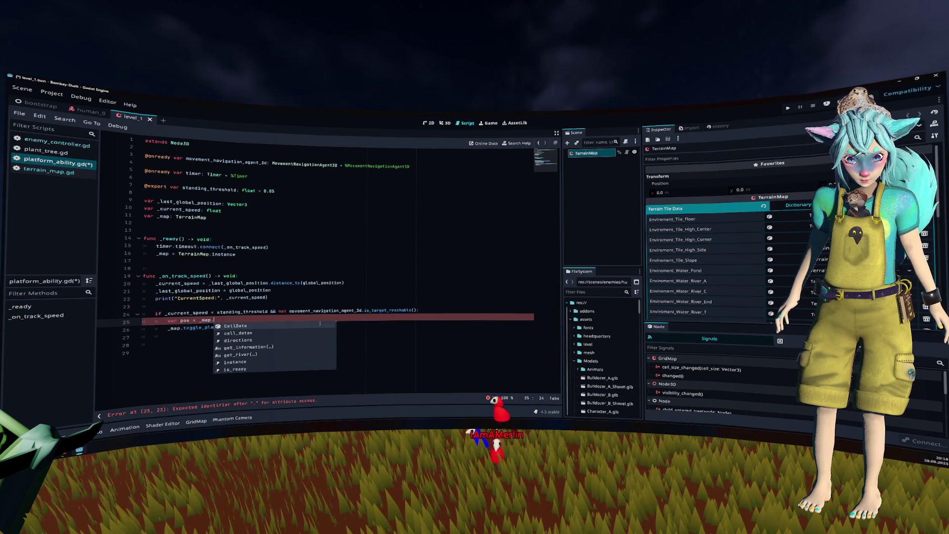
pyautogui.write('global')
pyautogui.press('Return')
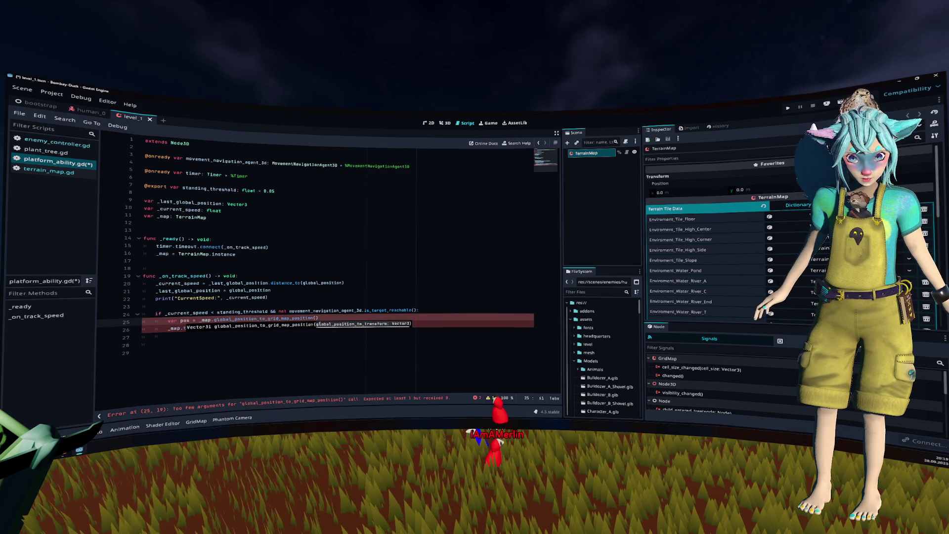
pyautogui.write('glo')
pyautogui.press('Down')
pyautogui.press('Return')
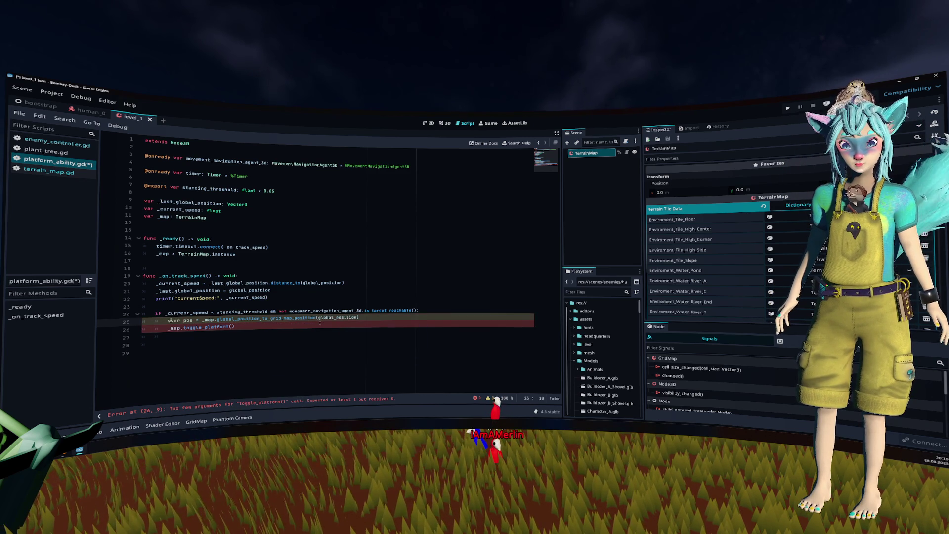
pyautogui.press('Down')
pyautogui.press('Left')
pyautogui.write('pos')
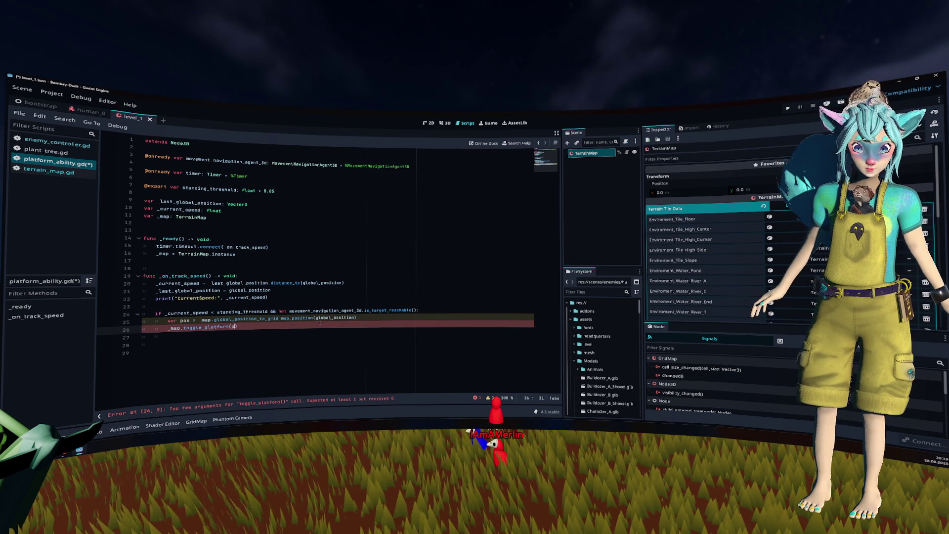
pyautogui.press('Return')
# Add owner.global_position.y += 1 after the toggle call and save platform_ability.gd.
pyautogui.write('var play')
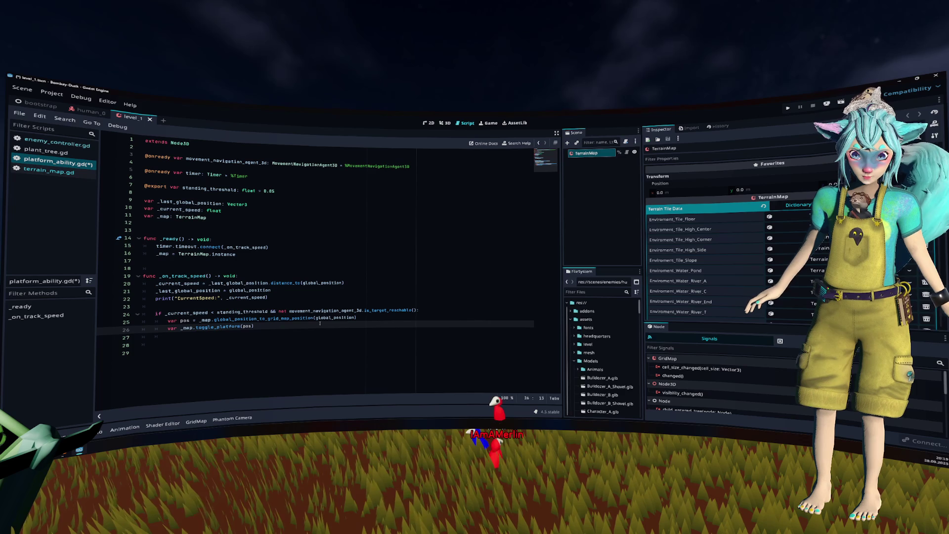
pyautogui.write('form =')
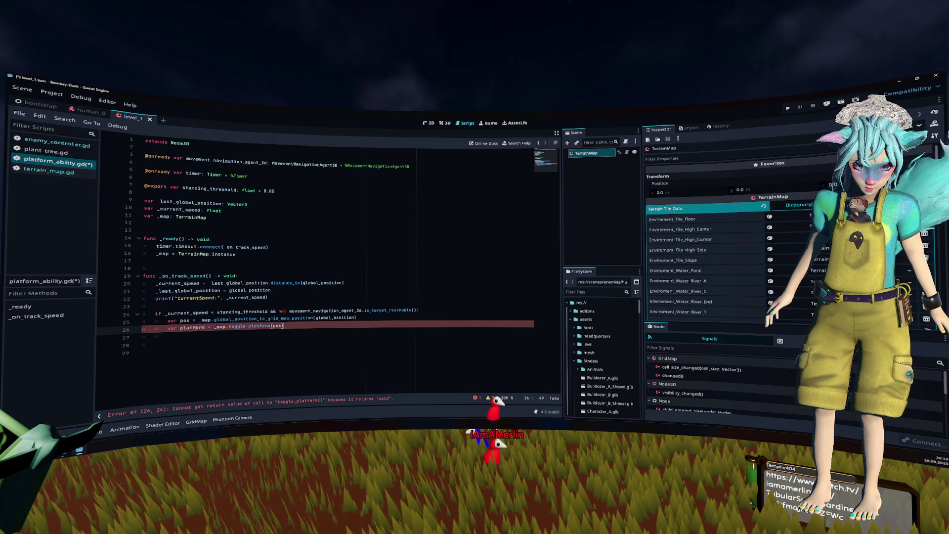
pyautogui.hotkey('shift', 'Home')
pyautogui.press('BackSpace')
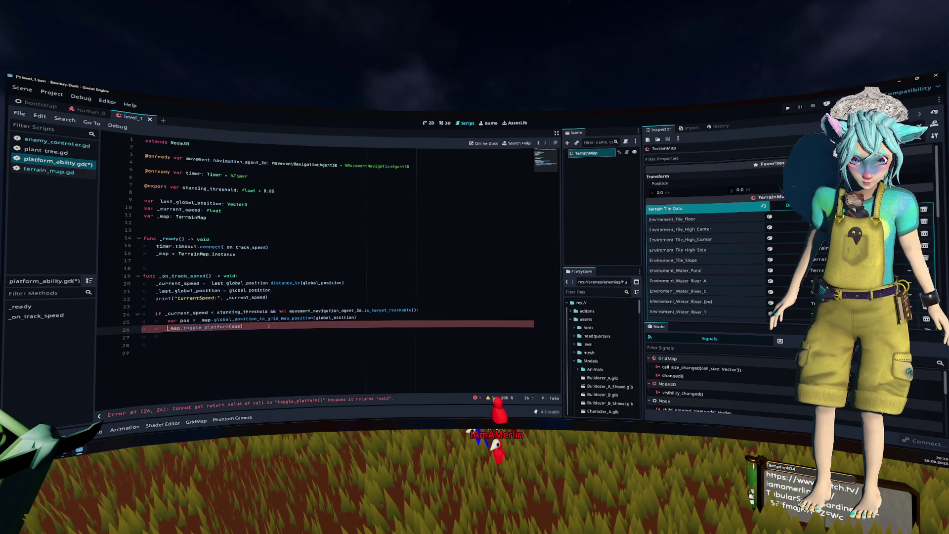
pyautogui.press('End')
pyautogui.press('Delete')
pyautogui.press('Delete')
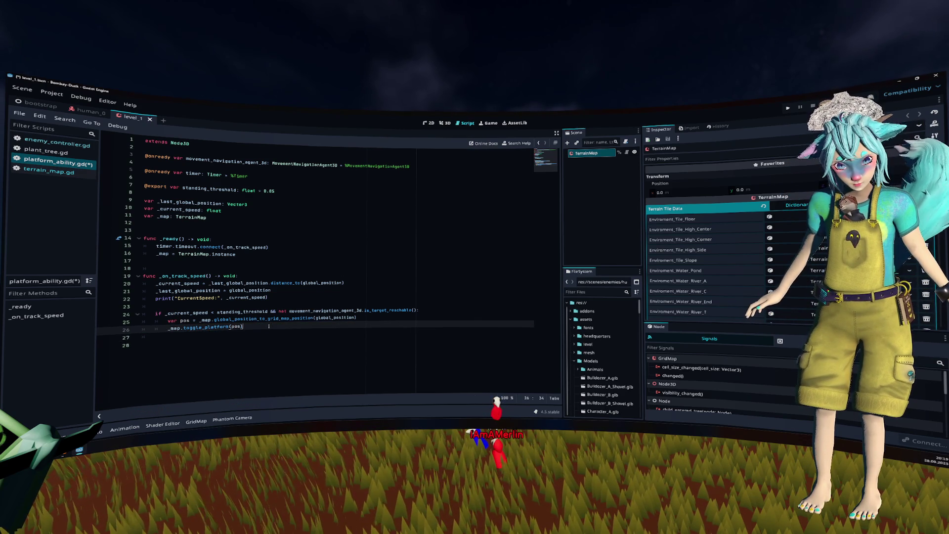
pyautogui.press('Return')
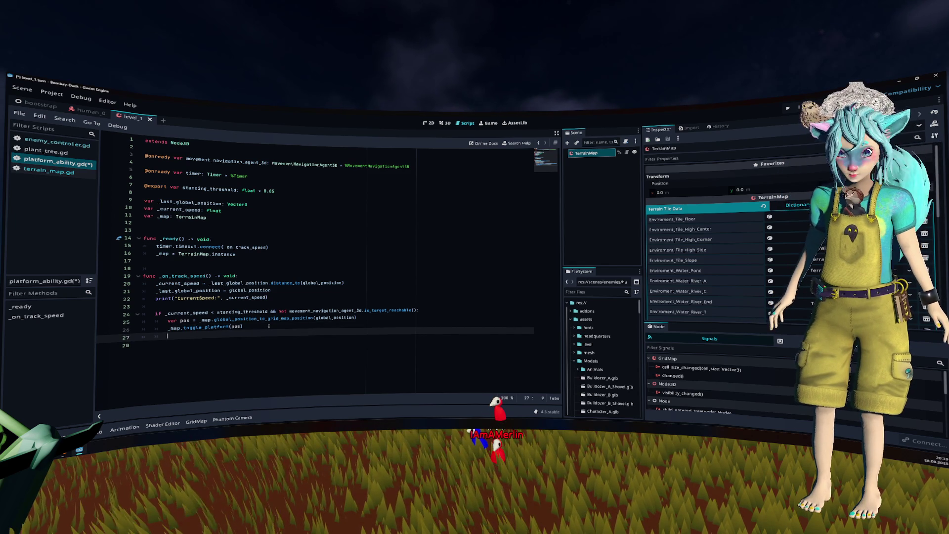
pyautogui.write('owne')
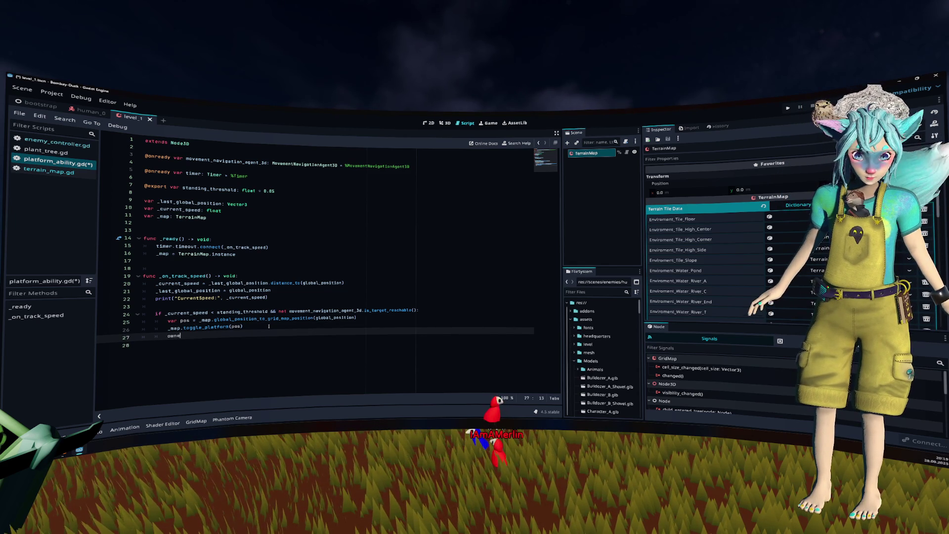
pyautogui.write('r.global_p')
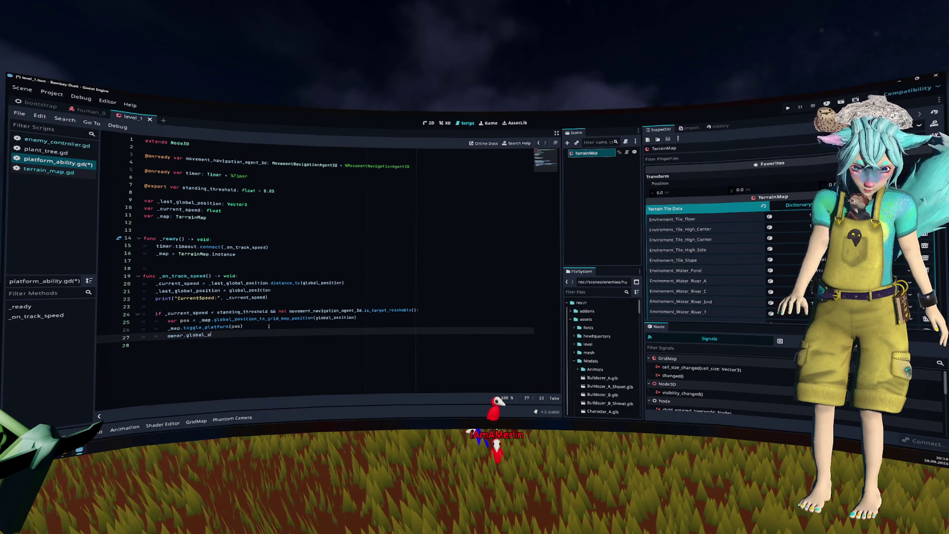
pyautogui.write('osition.y += 1')
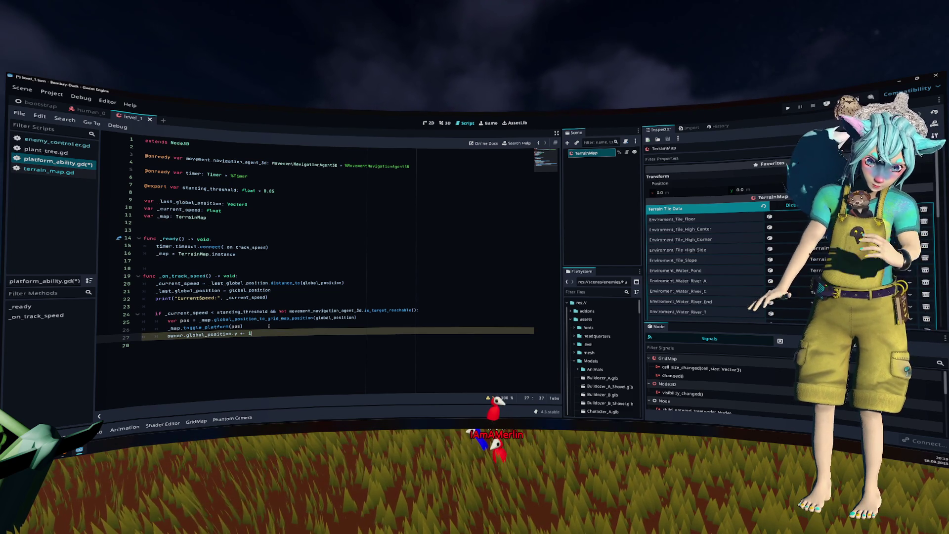
pyautogui.click(269, 326)
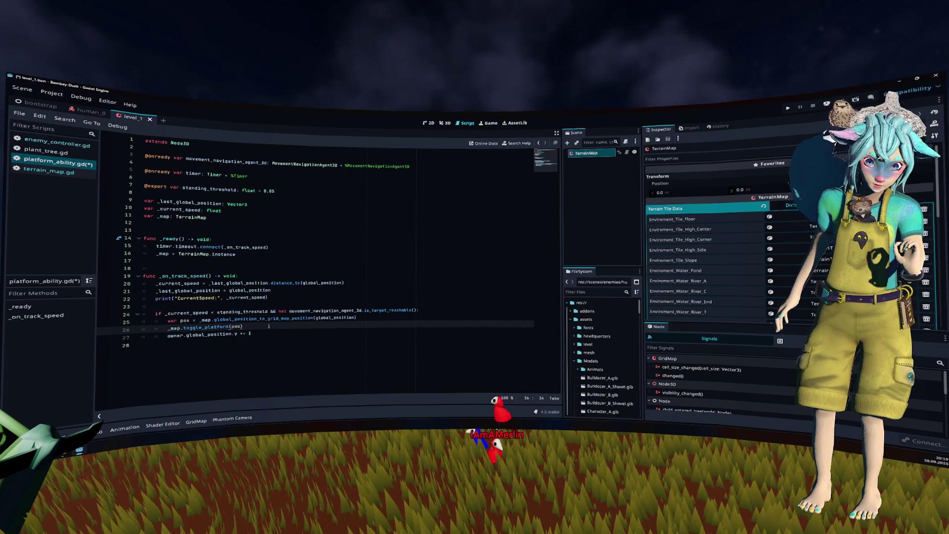
pyautogui.hotkey('ctrl', 's')
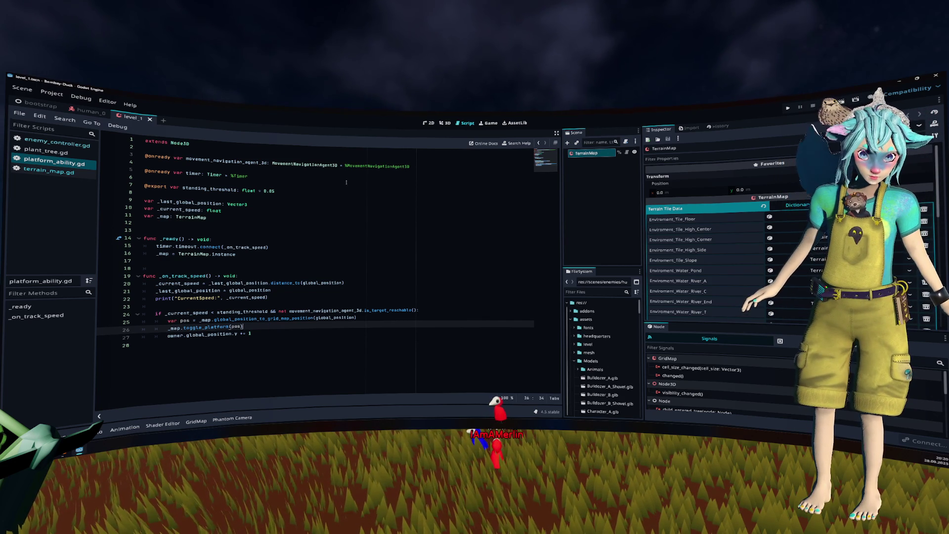
pyautogui.click(446, 123)
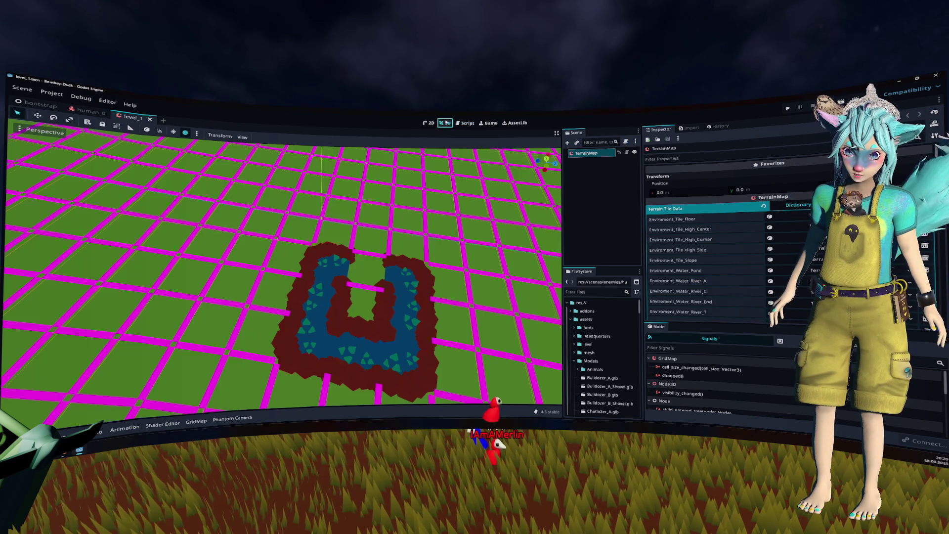
# Playtest the game with the overhead camera swap, then stop it and switch to the human_0 scene.
pyautogui.click(789, 108)
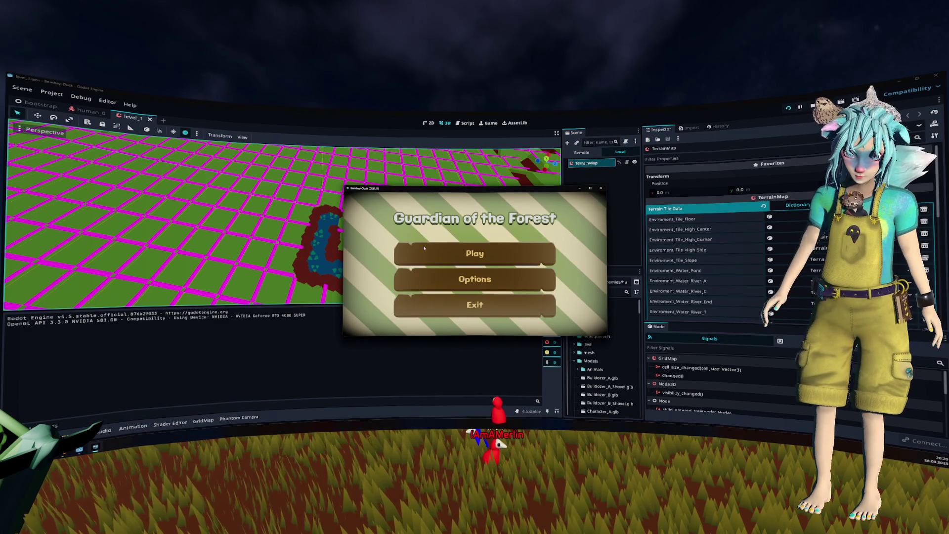
pyautogui.click(489, 122)
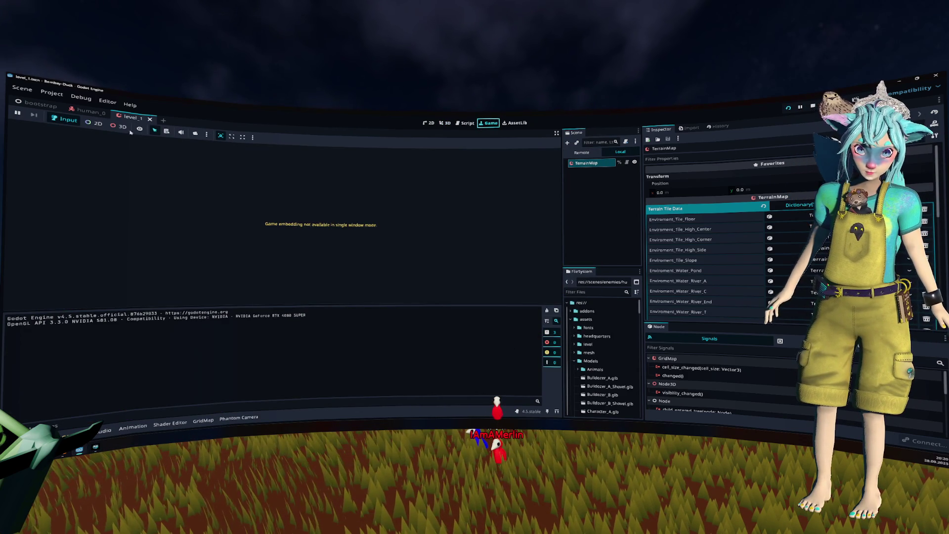
pyautogui.click(181, 132)
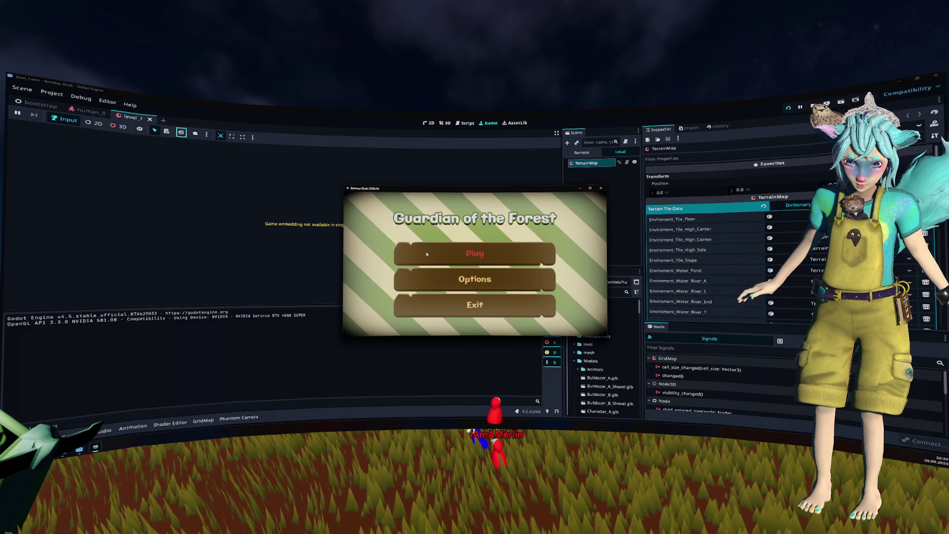
pyautogui.press('c')
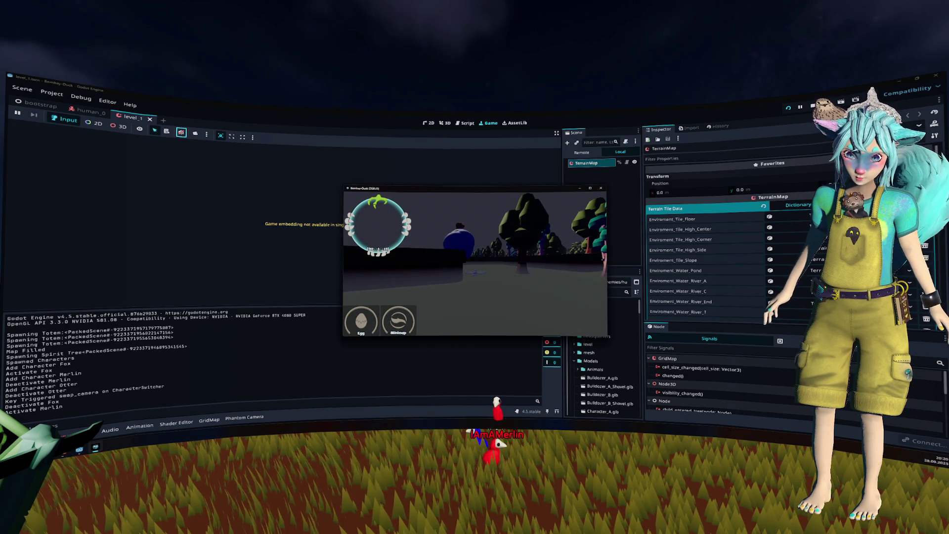
pyautogui.press('F8')
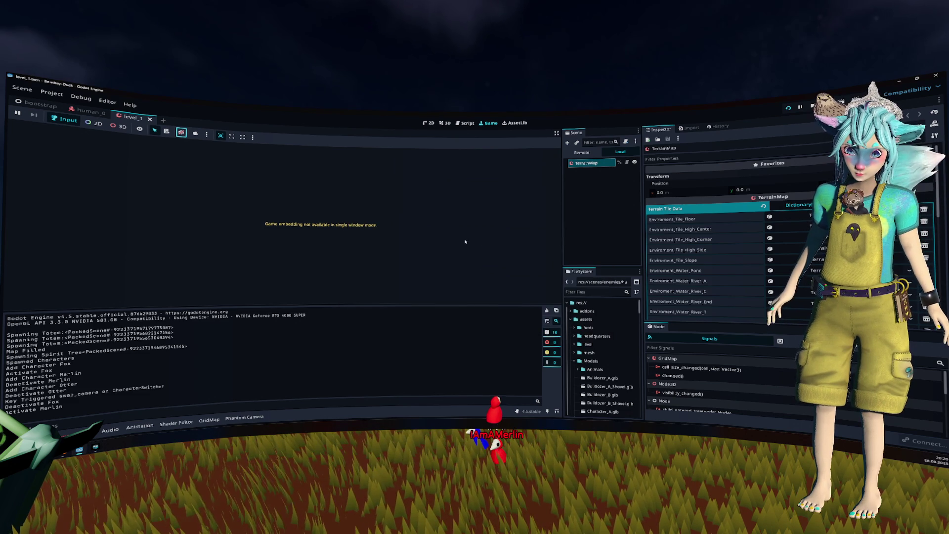
pyautogui.click(88, 112)
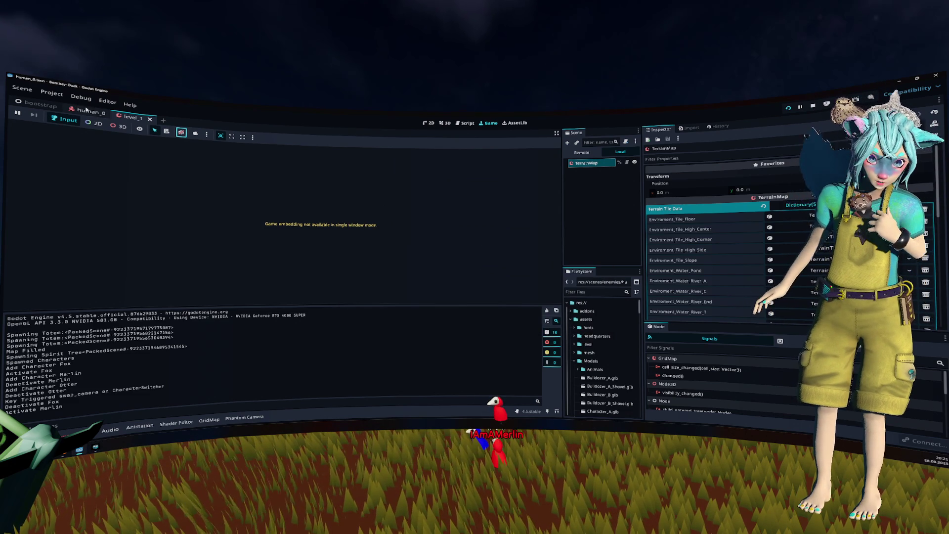
# Enable Autostart on the PlatformAbility Timer and save the scene while running the game.
pyautogui.scroll(-1, 598, 217)
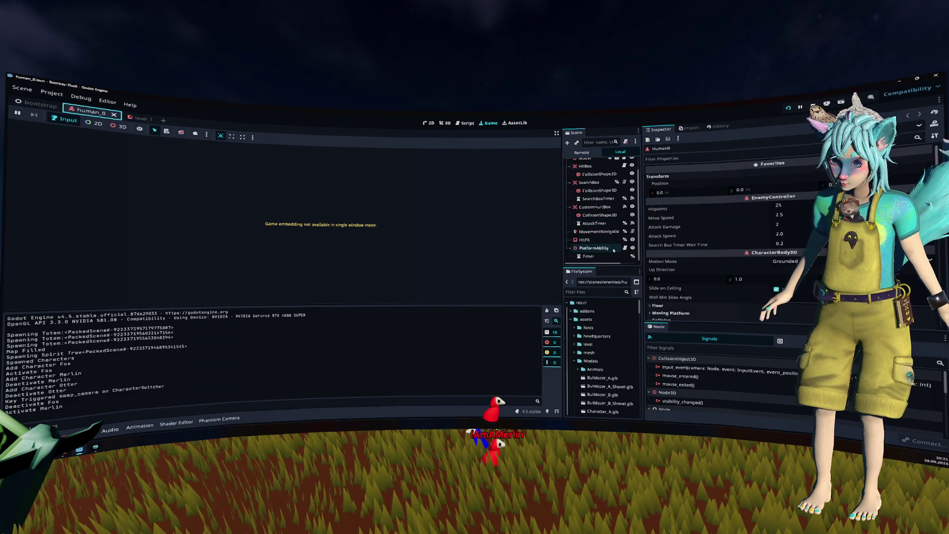
pyautogui.click(590, 256)
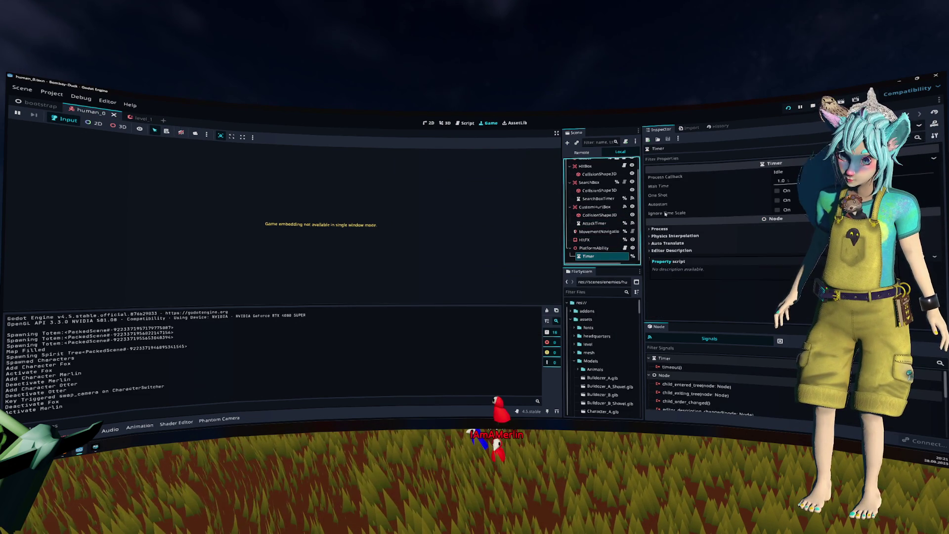
pyautogui.click(777, 200)
pyautogui.press('F5')
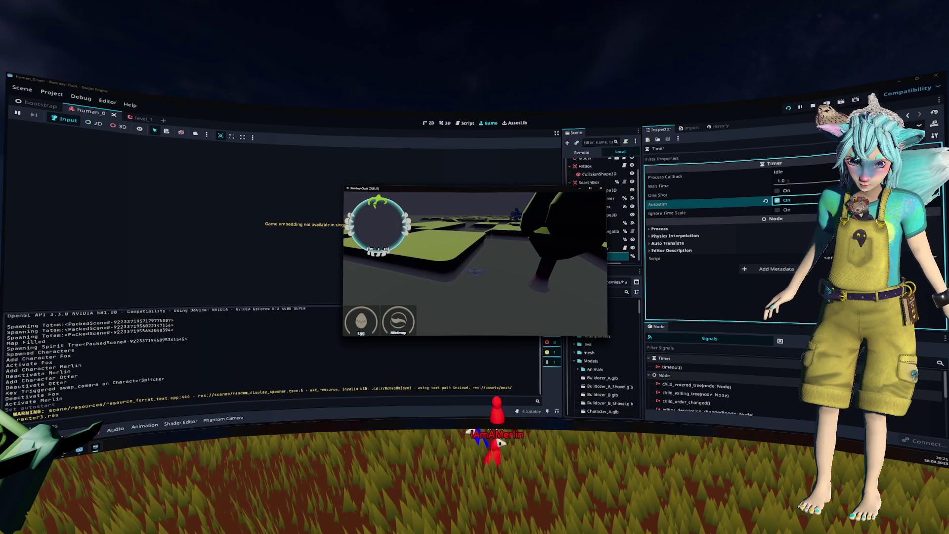
# Relaunch the game and play until the debugger halts on the toggle_platform type error.
pyautogui.press('F8')
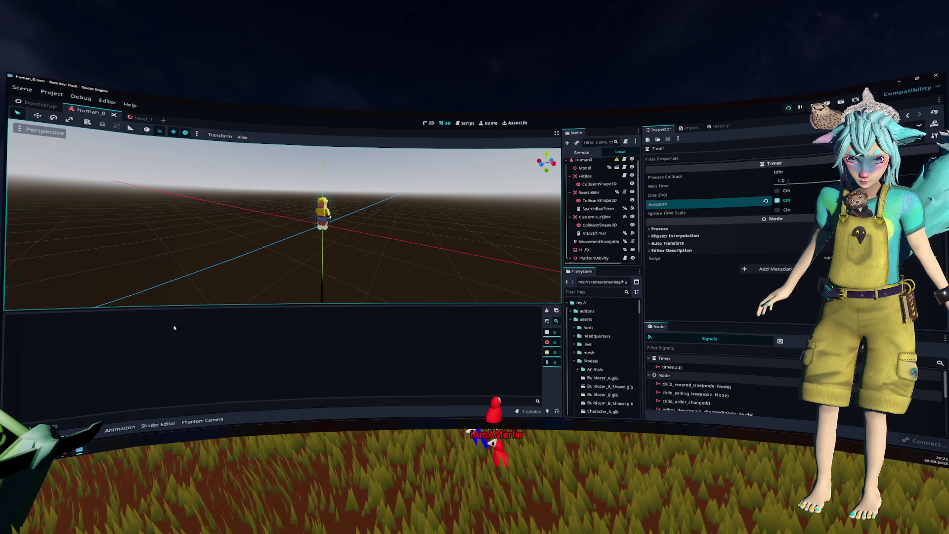
pyautogui.press('F5')
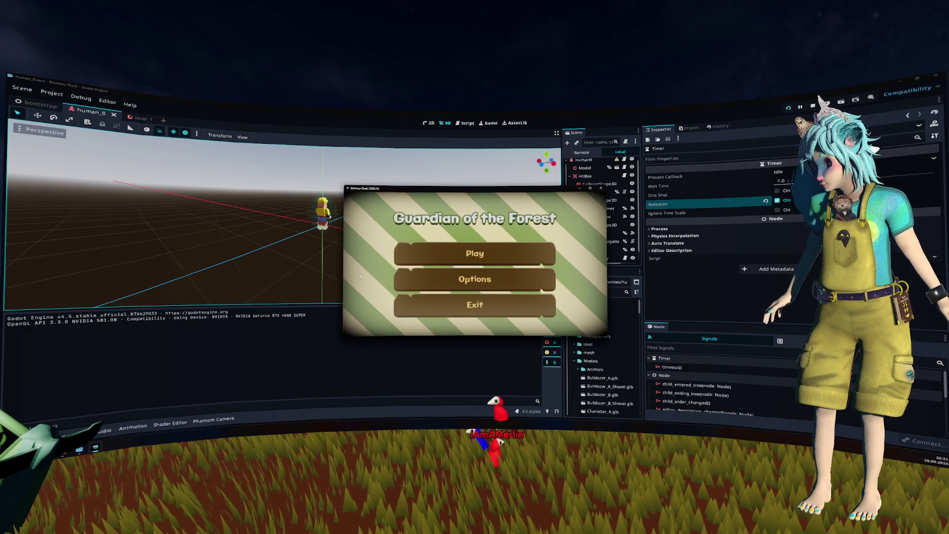
pyautogui.click(418, 262)
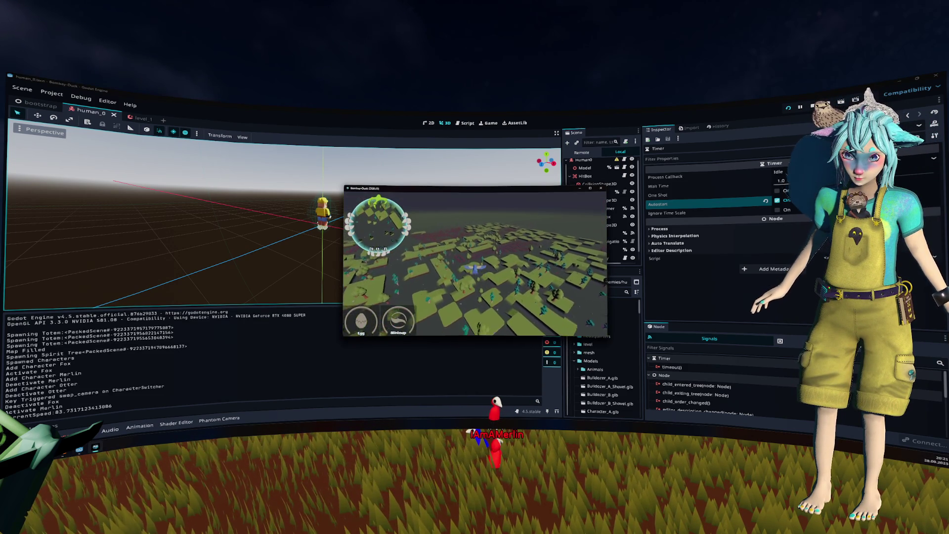
pyautogui.write('wwwwwwwww')
pyautogui.hotkey('ctrl', 'z')
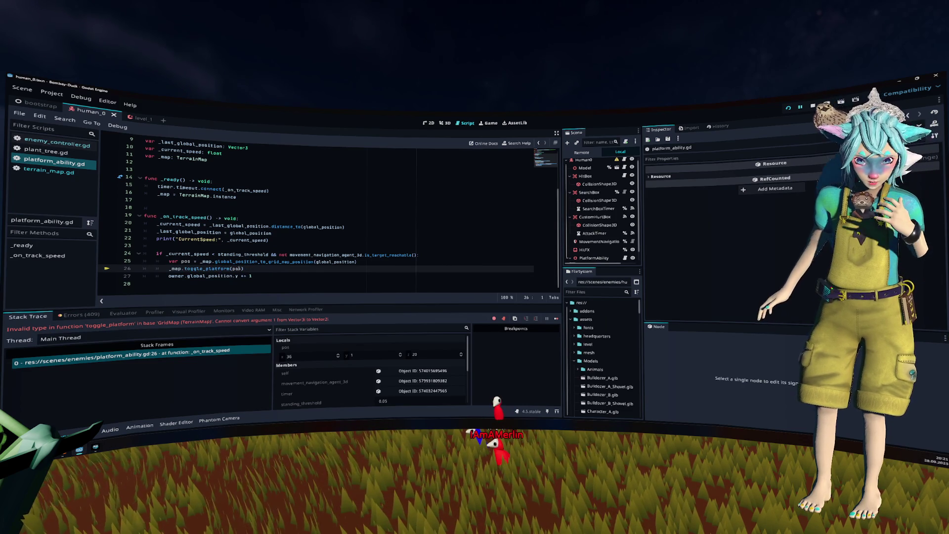
# Inspect toggle_platform's Vector2i parameter in terrain_map.gd, briefly trying Vector3i before undoing it.
pyautogui.moveTo(238, 268)
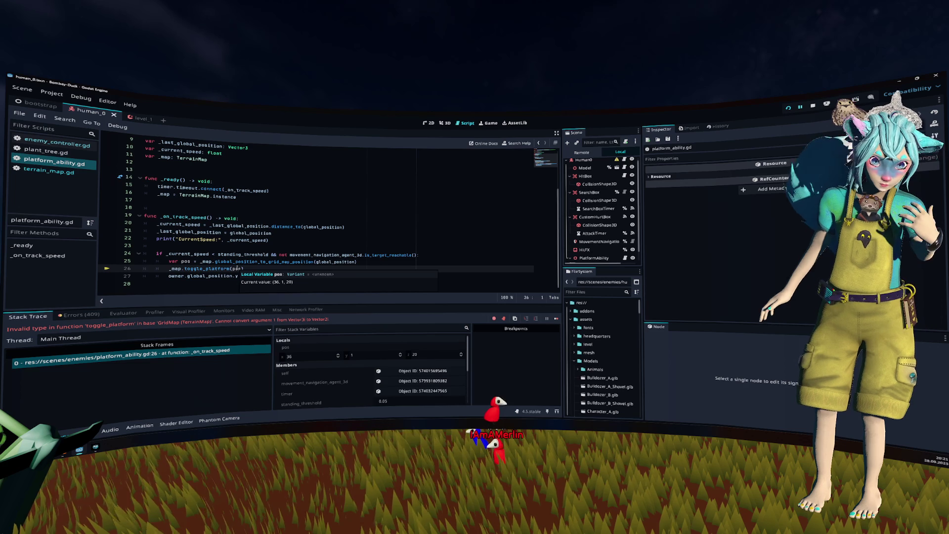
pyautogui.click(236, 268)
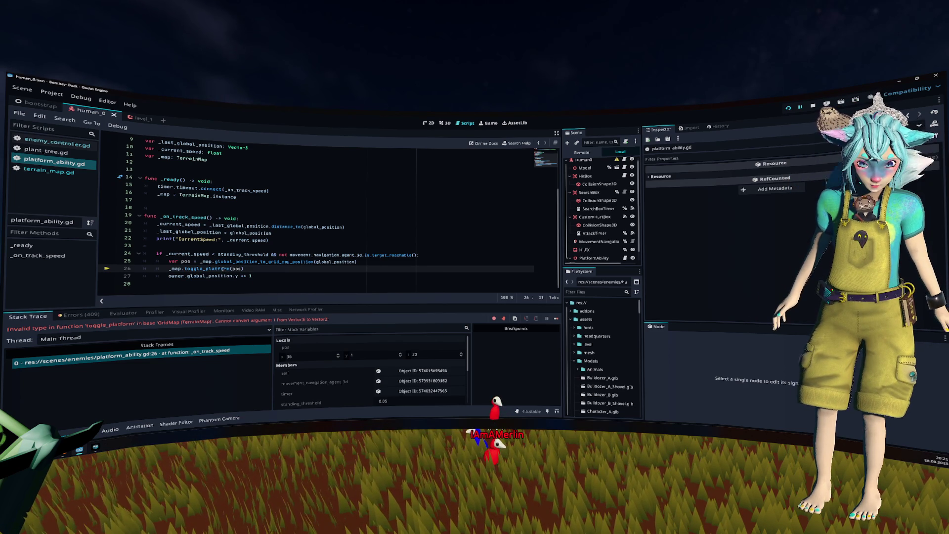
pyautogui.keyDown('ctrl'); pyautogui.click(222, 270); pyautogui.keyUp('ctrl')
pyautogui.click(282, 247)
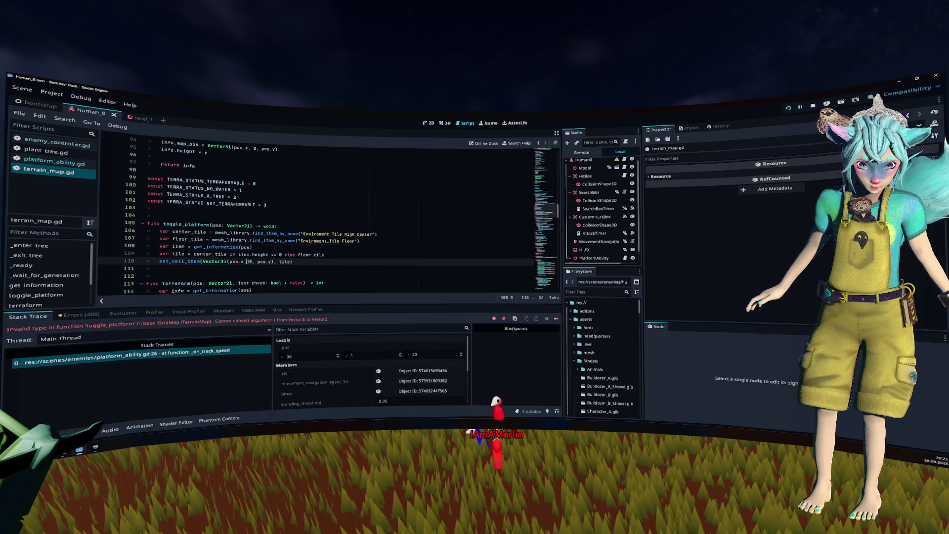
pyautogui.click(245, 226)
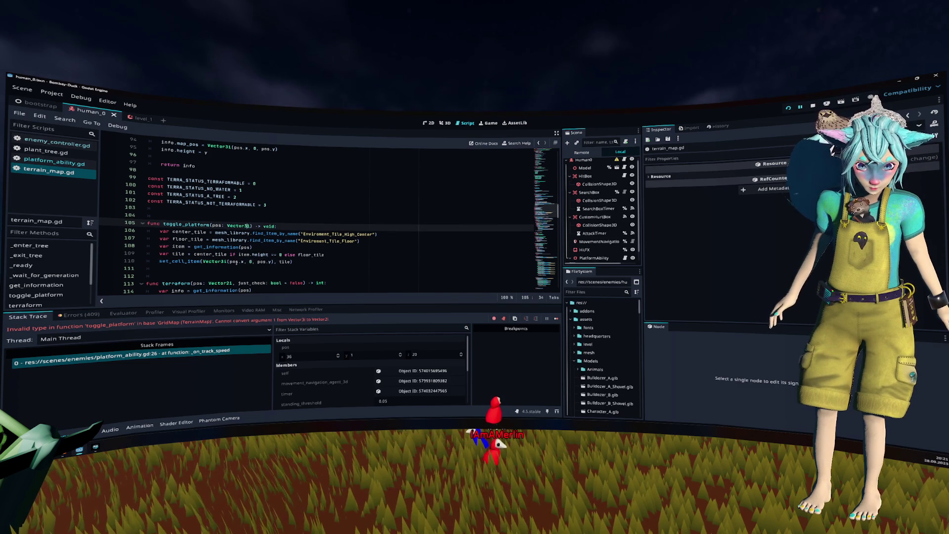
pyautogui.press('BackSpace')
pyautogui.write('3')
pyautogui.doubleClick(217, 225)
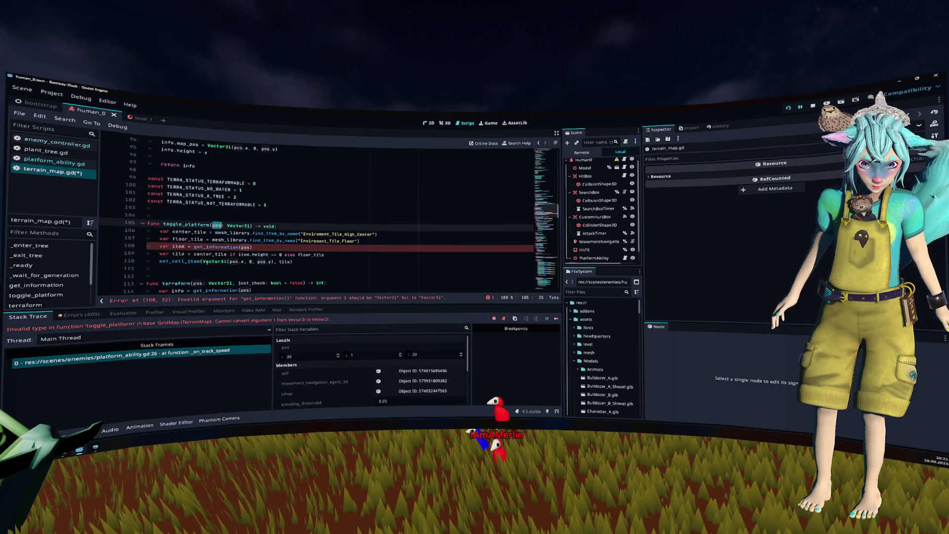
pyautogui.hotkey('ctrl', 'z')
pyautogui.hotkey('ctrl', 'z')
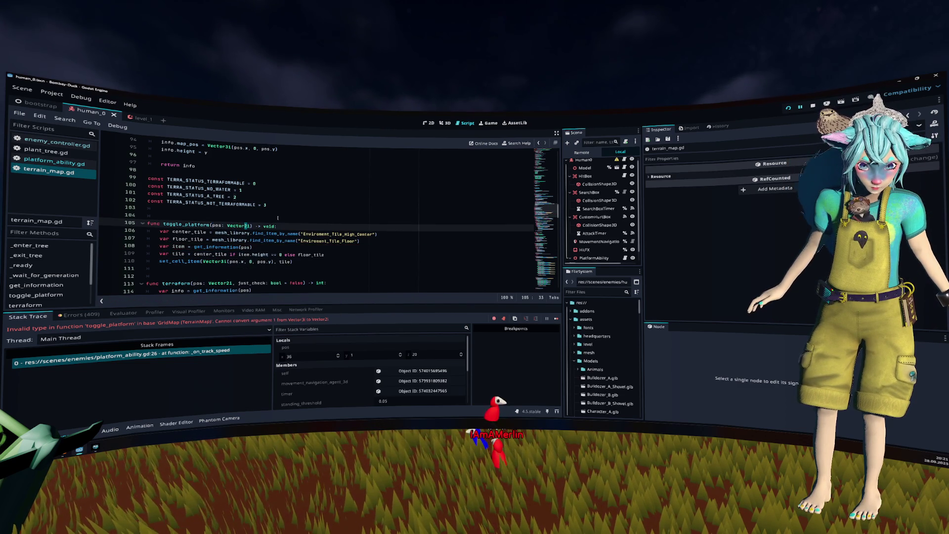
pyautogui.scroll(2, 272, 219)
pyautogui.press('Home')
pyautogui.hotkey('alt', 'Left')
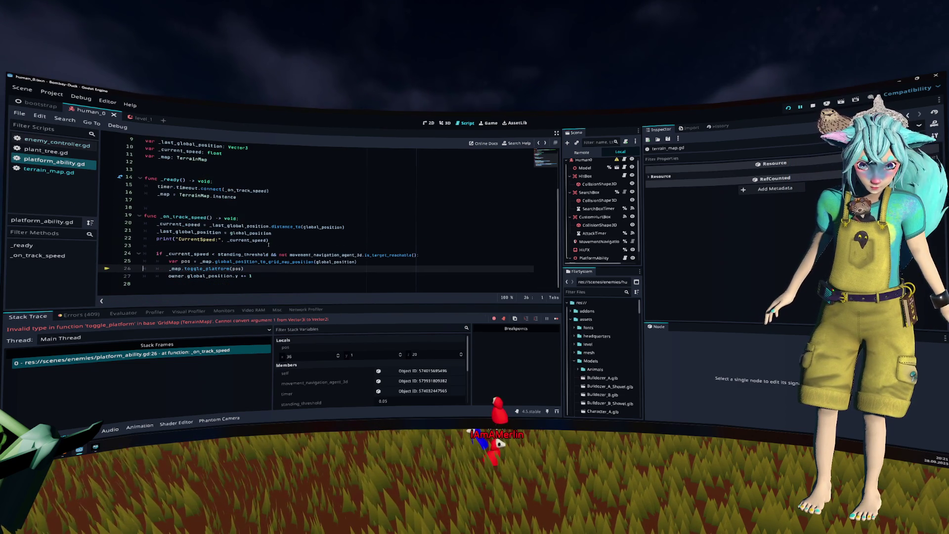
# Change line 26 to toggle_platform(Vector2i(pos.x, pos.z)) and stop the running game.
pyautogui.write('Vecto')
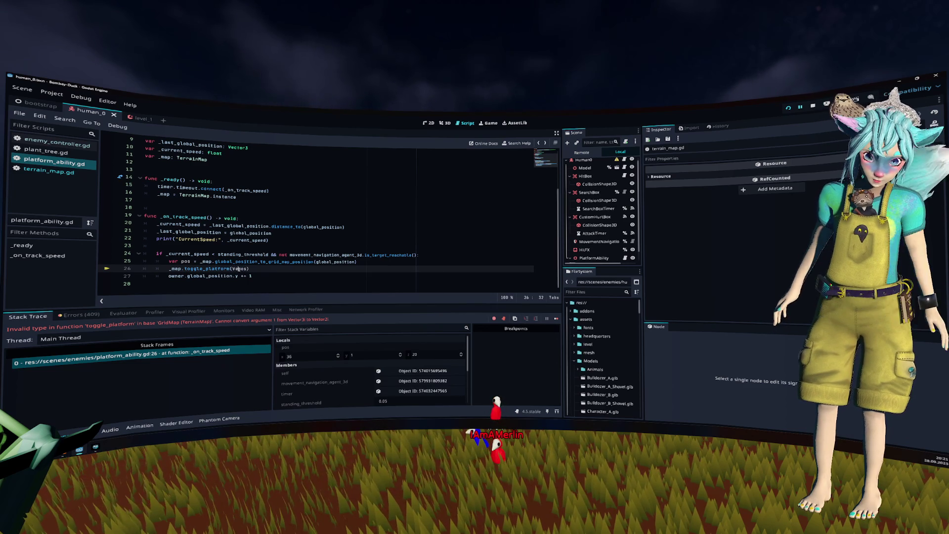
pyautogui.write('r2i(')
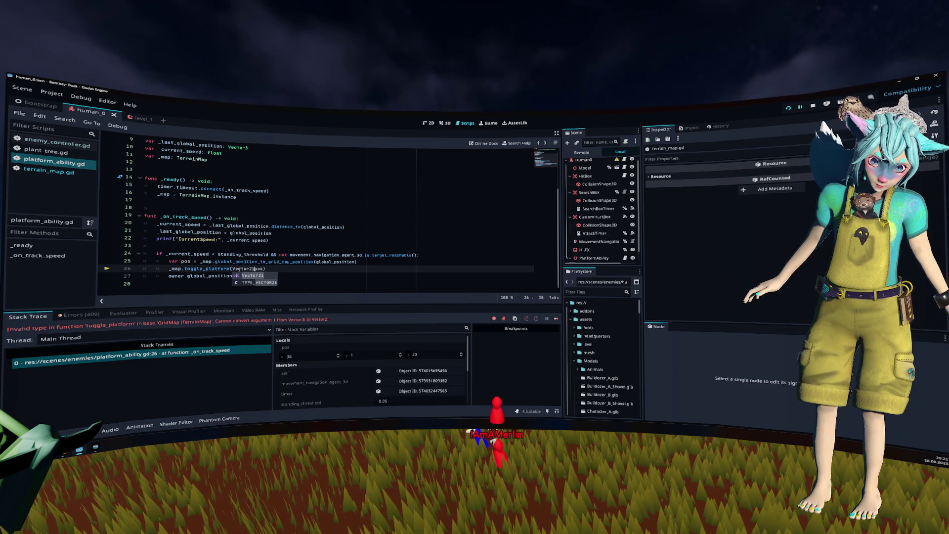
pyautogui.press('End')
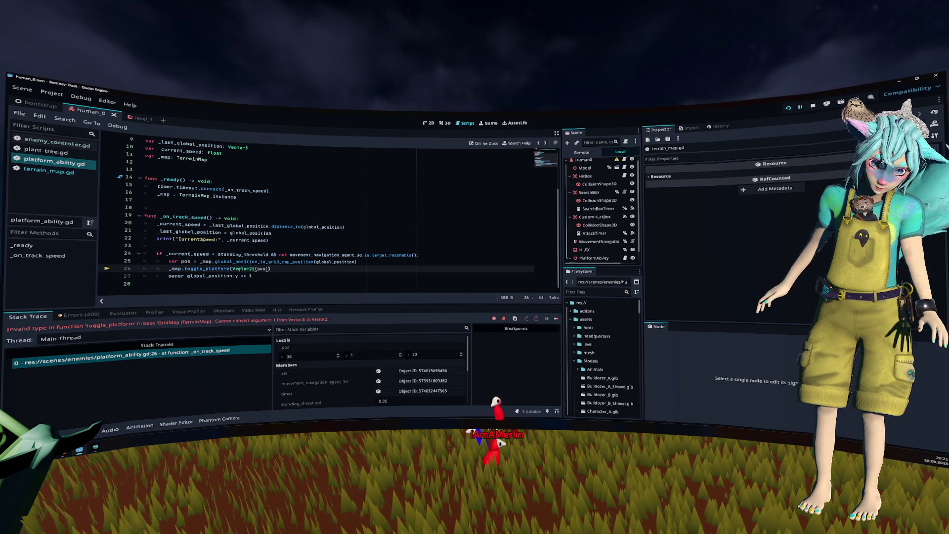
pyautogui.write('.x,')
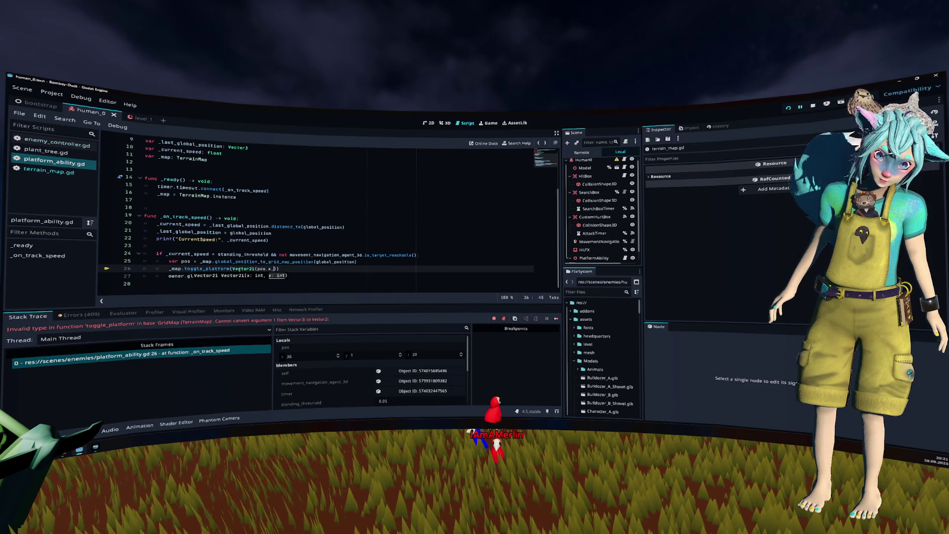
pyautogui.press('BackSpace')
pyautogui.write('s.y')
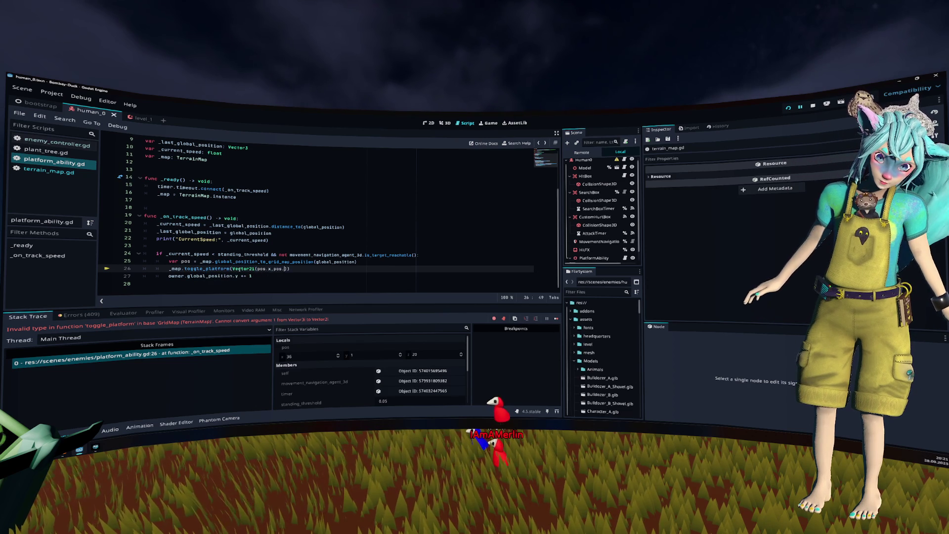
pyautogui.press('Up')
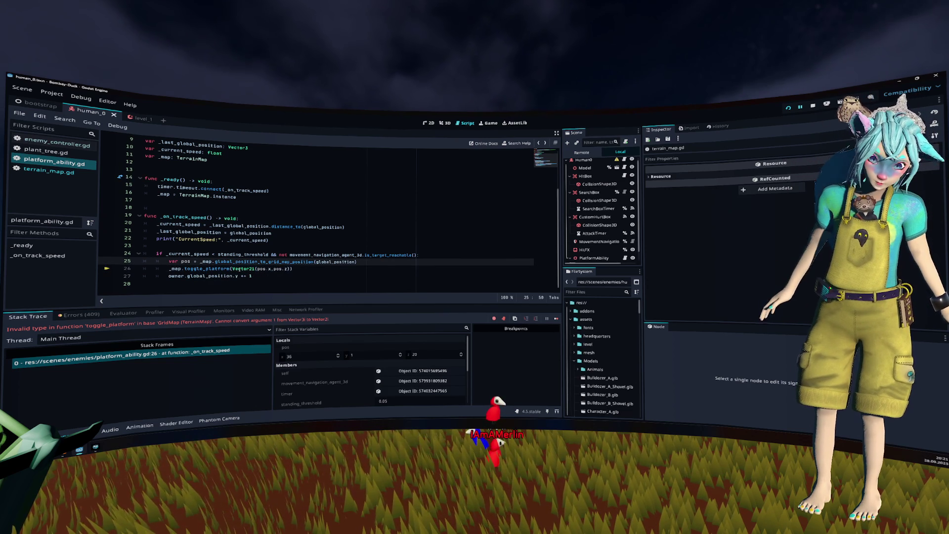
pyautogui.press('Up')
pyautogui.press('Up')
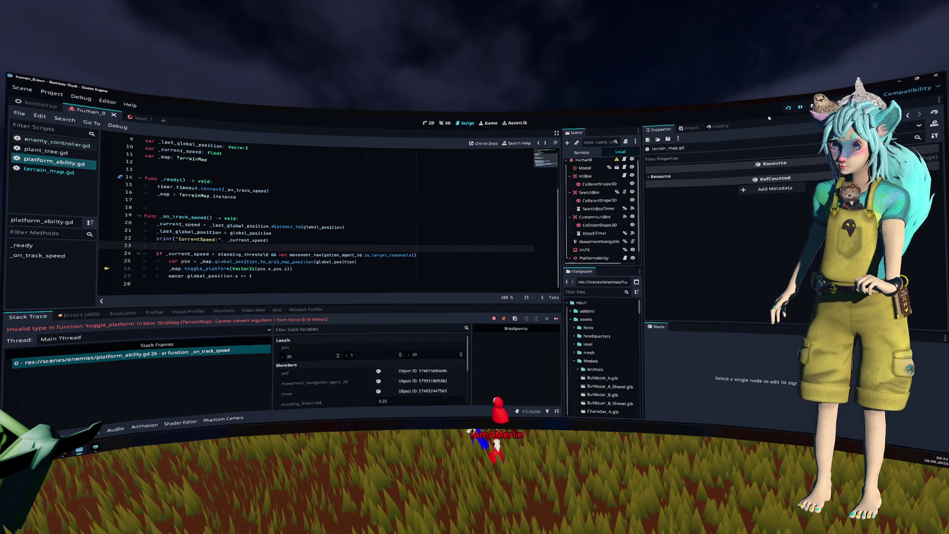
pyautogui.press('F8')
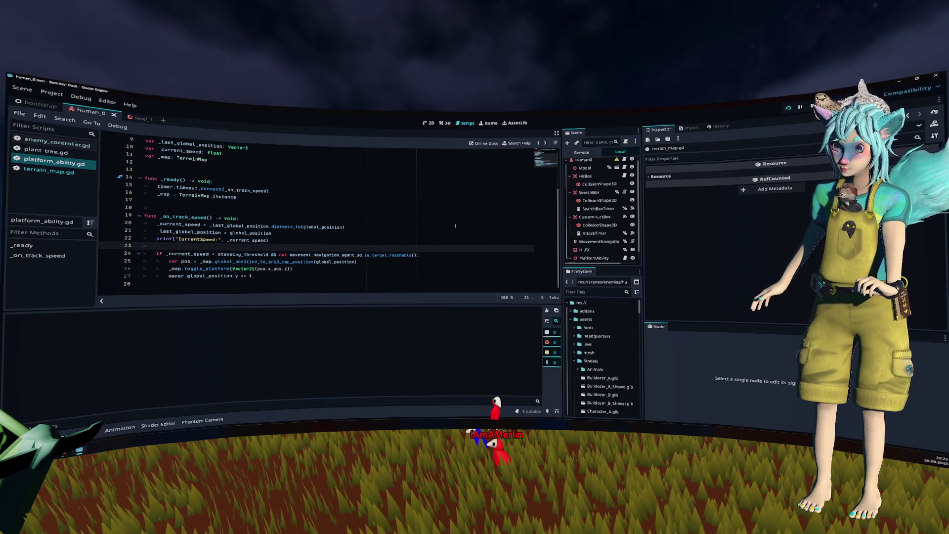
# Run the game, switch from Fox to the flying Merlin to test the platforms, then close it.
pyautogui.press('F5')
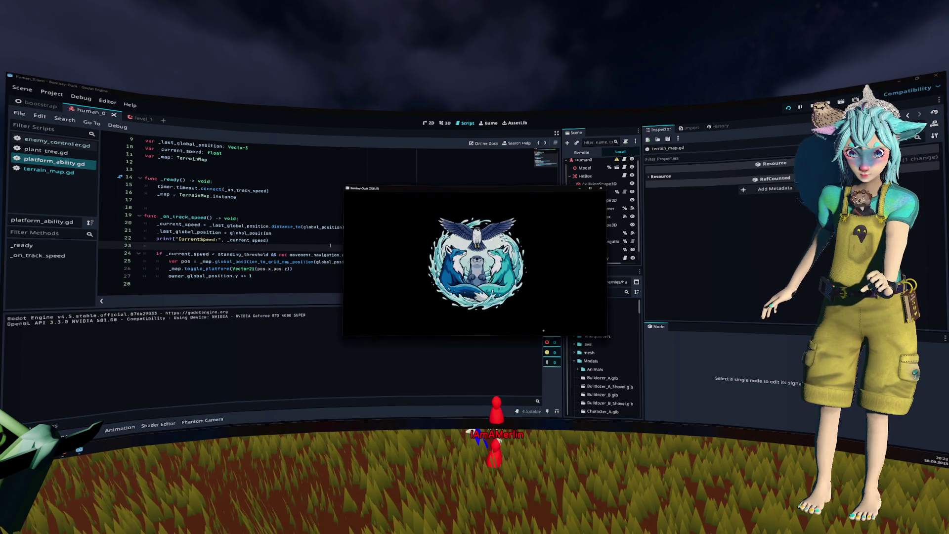
pyautogui.click(475, 254)
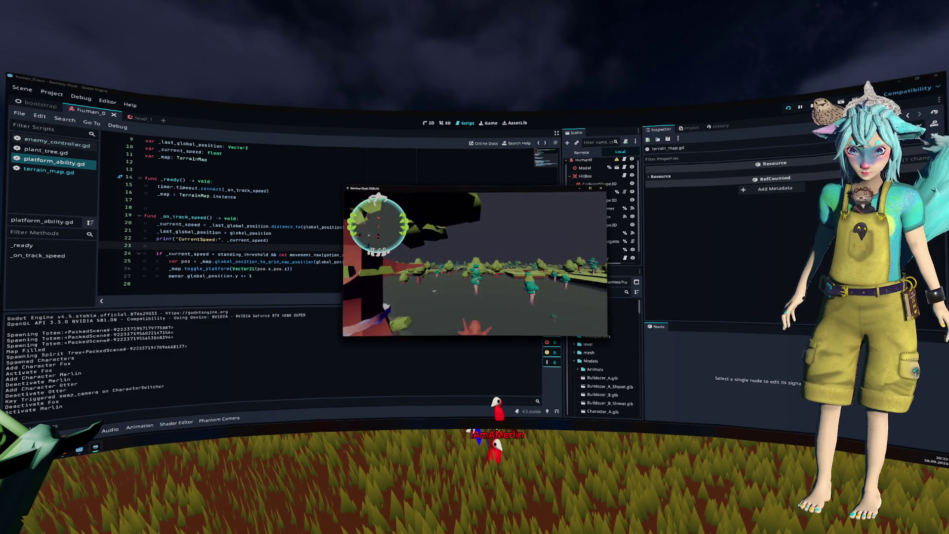
pyautogui.press('Tab')
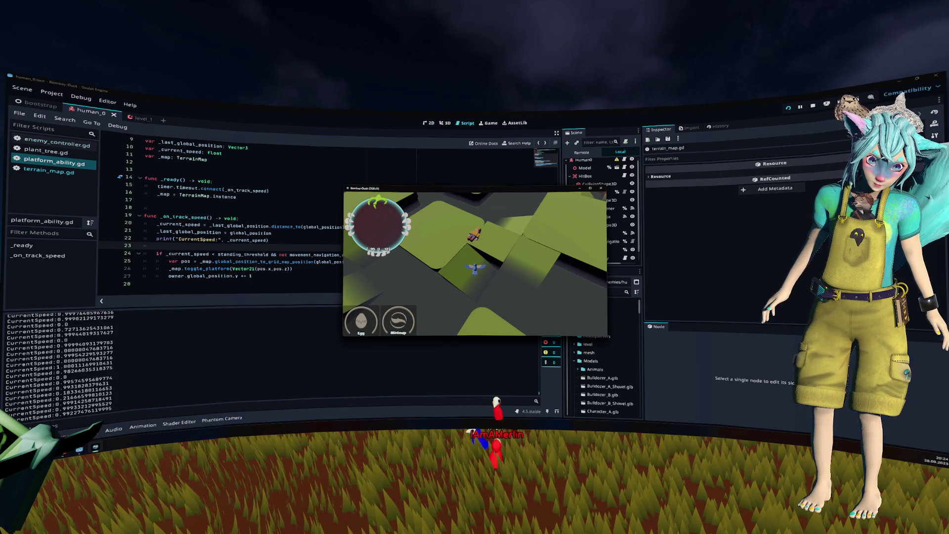
pyautogui.click(361, 249)
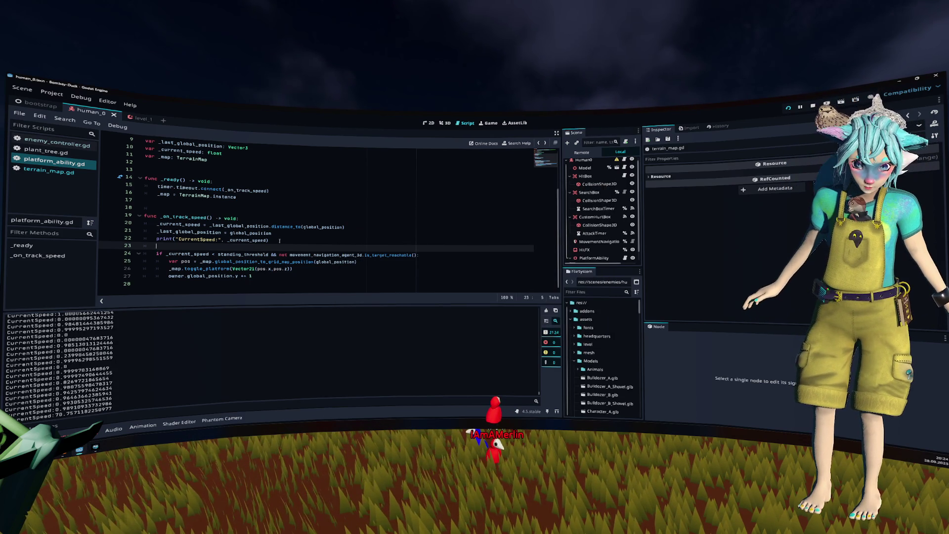
# Change line 27 to owner.global_position.y += 2 and test it in a game run.
pyautogui.click(258, 276)
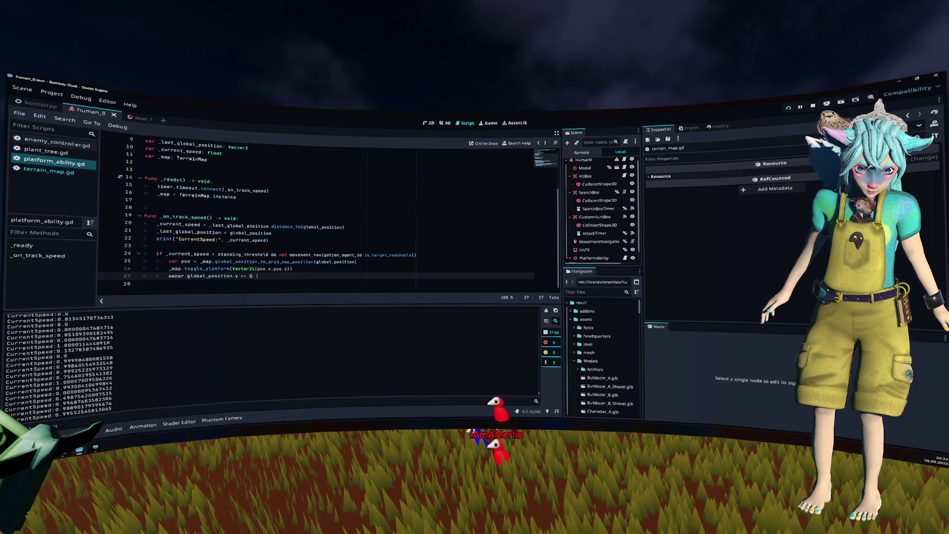
pyautogui.press('BackSpace')
pyautogui.write('2')
pyautogui.press('F5')
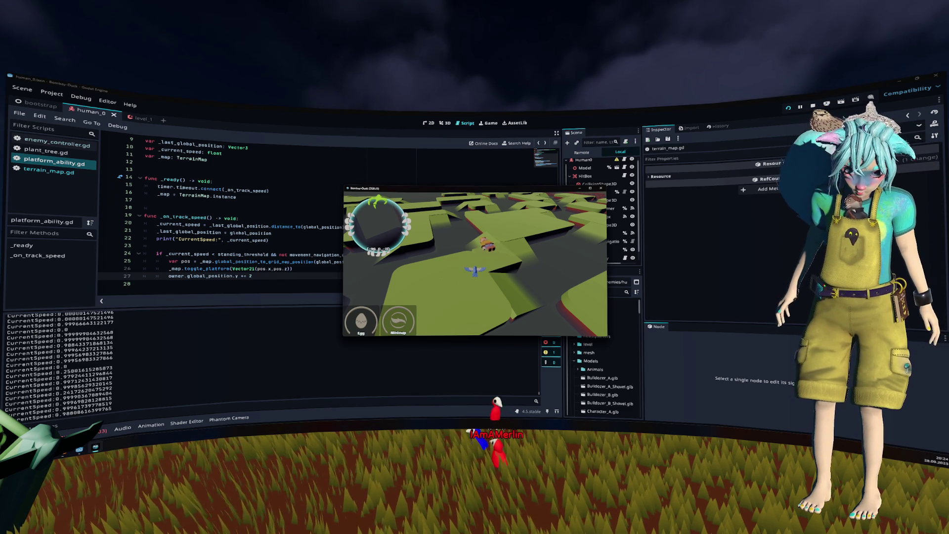
pyautogui.click(556, 223)
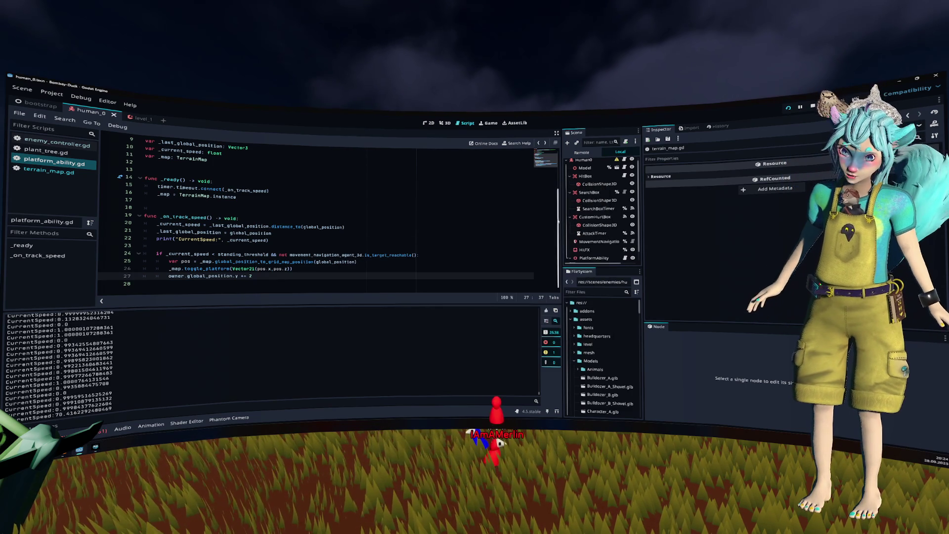
# Open movement_agent.gd from the MovementNavigationAgent3D node and review its _physics_process.
pyautogui.scroll(-1, 596, 237)
pyautogui.click(594, 248)
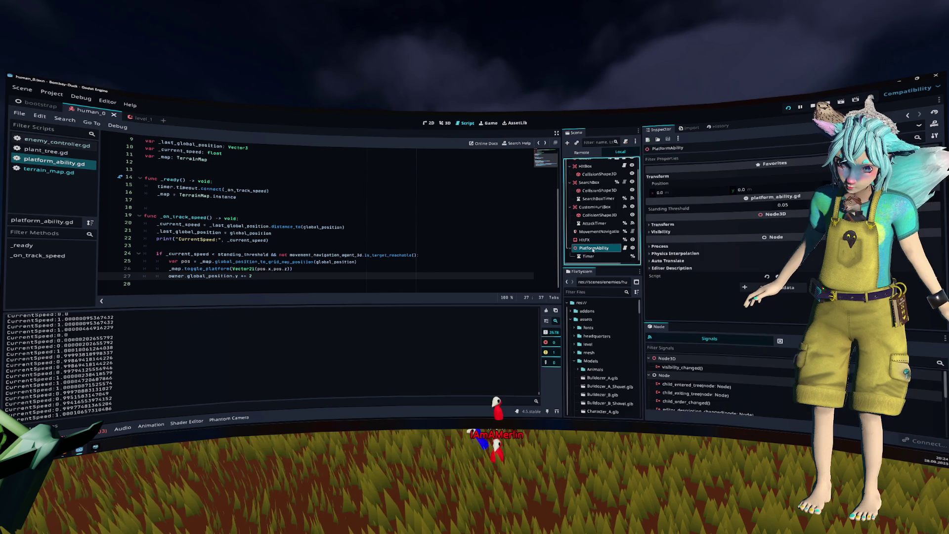
pyautogui.click(608, 232)
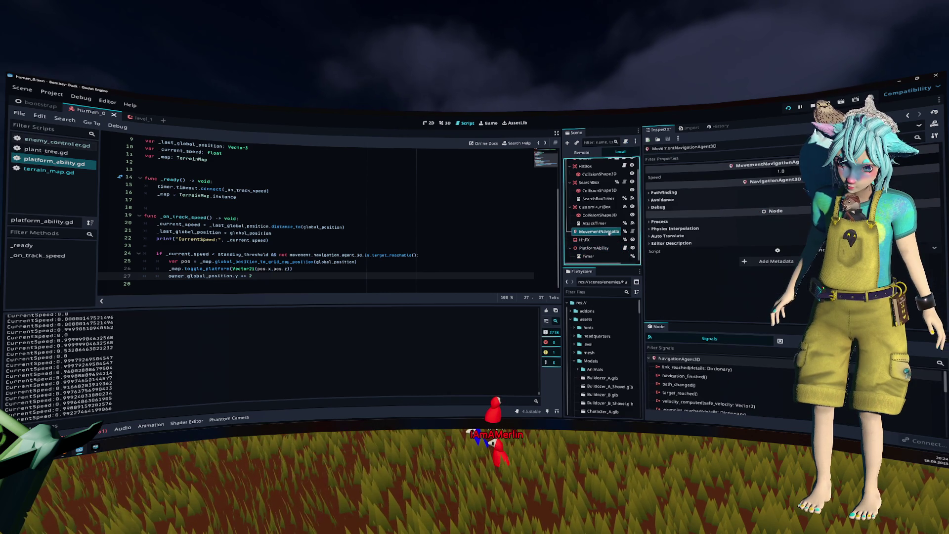
pyautogui.click(625, 232)
pyautogui.click(353, 262)
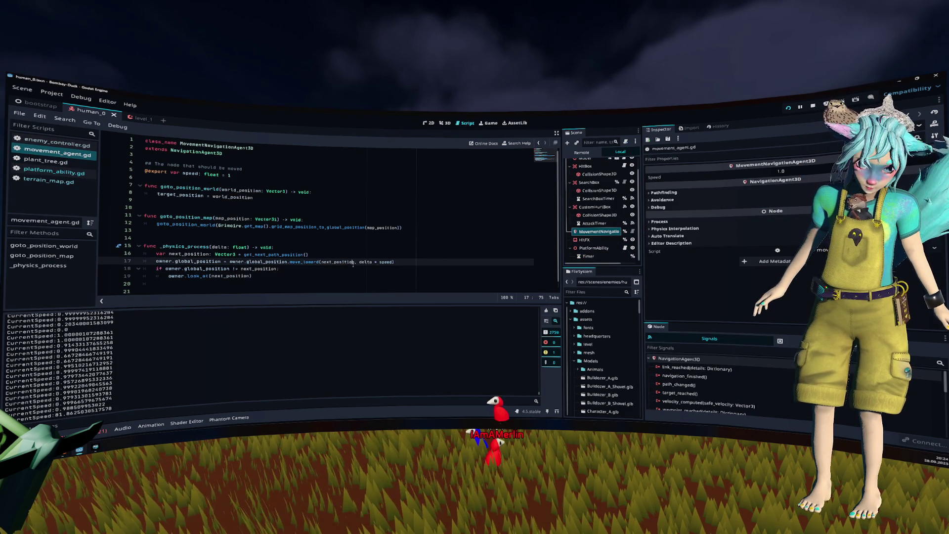
pyautogui.press('Up')
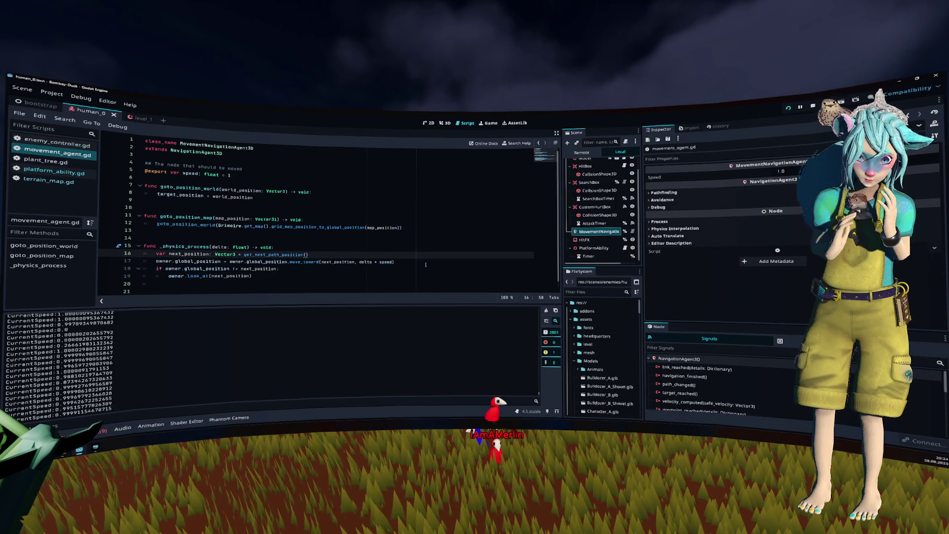
pyautogui.scroll(2, 598, 208)
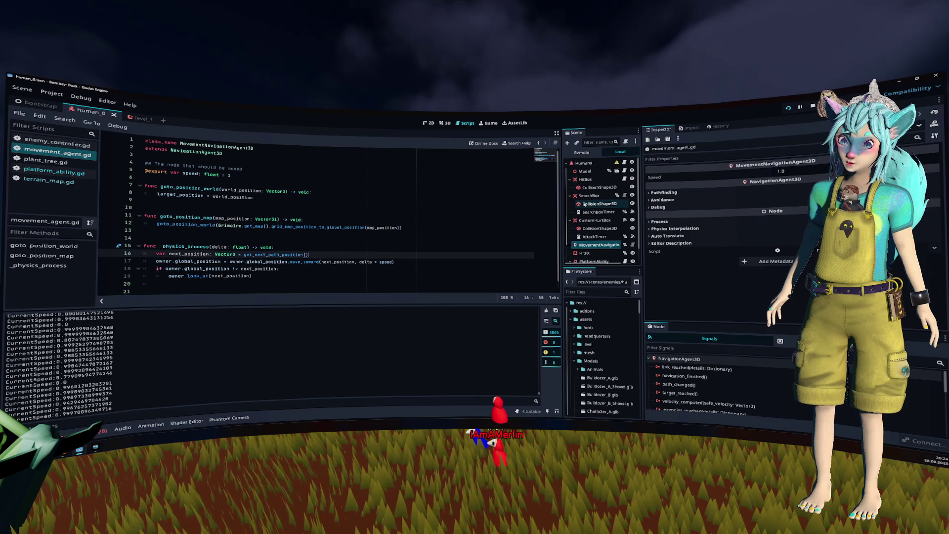
# Start adding a child node to Human0, cancel it, and switch to the 3D view.
pyautogui.rightClick(596, 163)
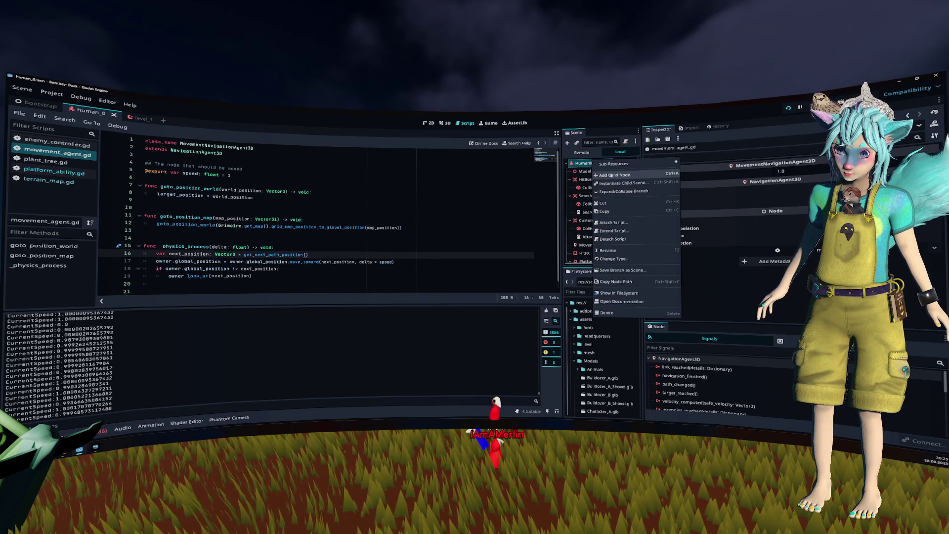
pyautogui.click(615, 175)
pyautogui.press('Escape')
pyautogui.hotkey('ctrl', 'F2')
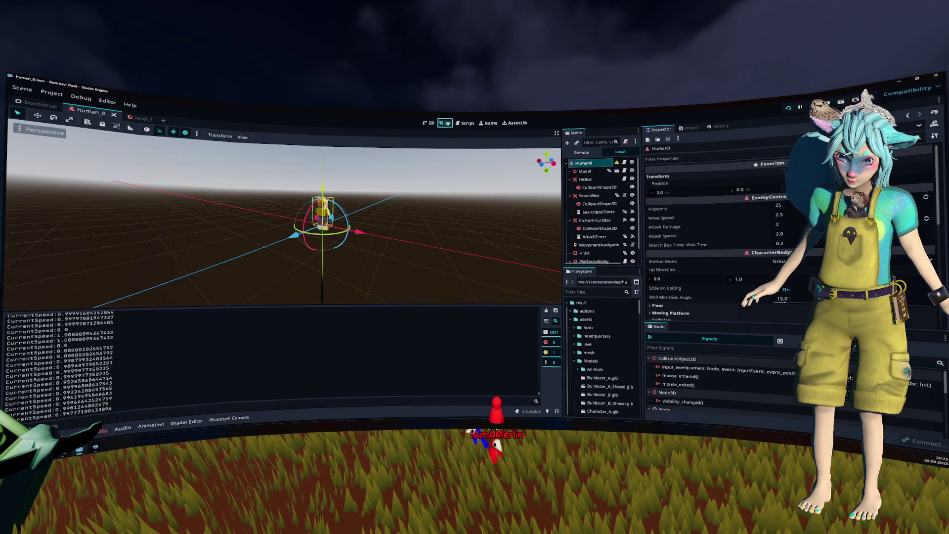
# Check the HitBox, SearchBox and CustomHurtBox shapes, then paste a collision shape under Human0.
pyautogui.scroll(3, 374, 198)
pyautogui.moveTo(374, 199); pyautogui.dragTo(561, 173)
pyautogui.scroll(-1, 600, 187)
pyautogui.click(600, 175)
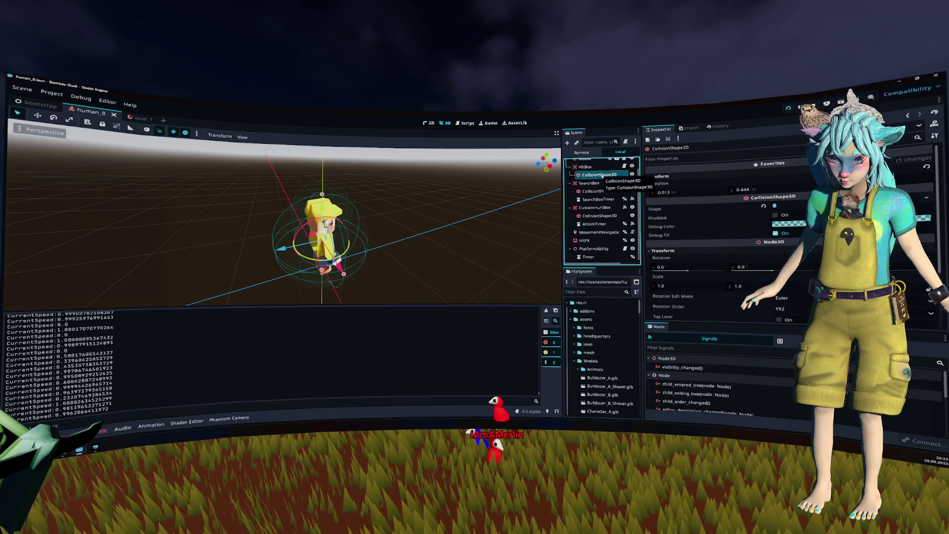
pyautogui.click(599, 191)
pyautogui.click(599, 216)
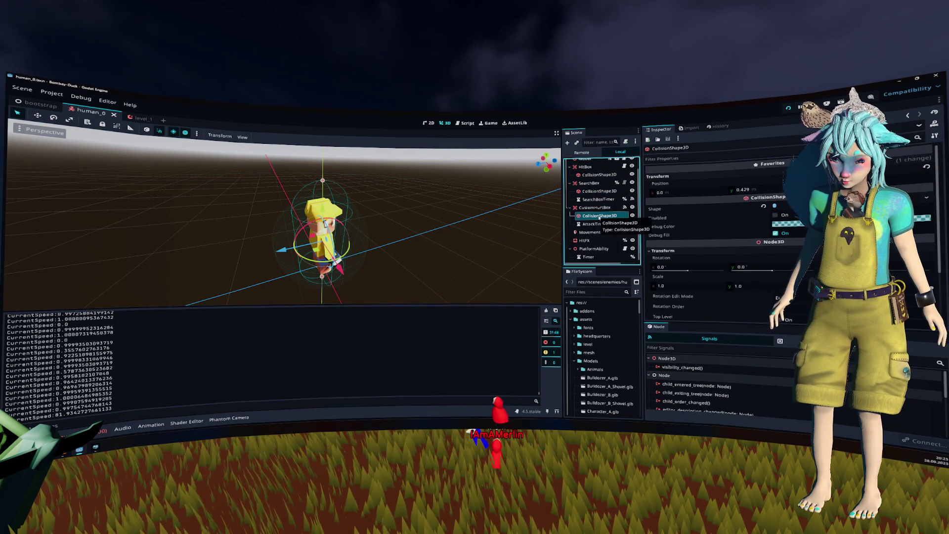
pyautogui.scroll(3, 596, 188)
pyautogui.click(593, 161)
pyautogui.hotkey('ctrl', 'v')
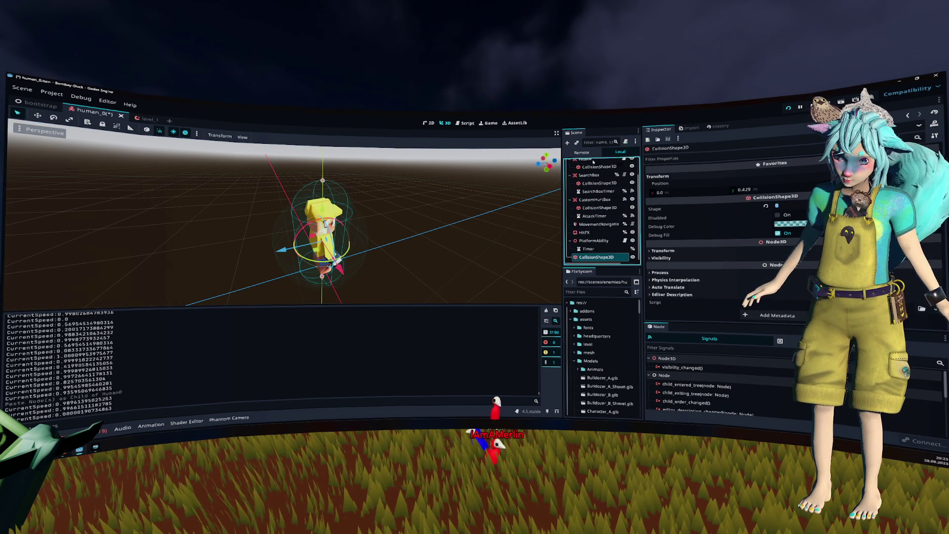
# Shorten the pasted capsule by raising its bottom and lowering its top, then save the scene.
pyautogui.moveTo(346, 188); pyautogui.dragTo(401, 177)
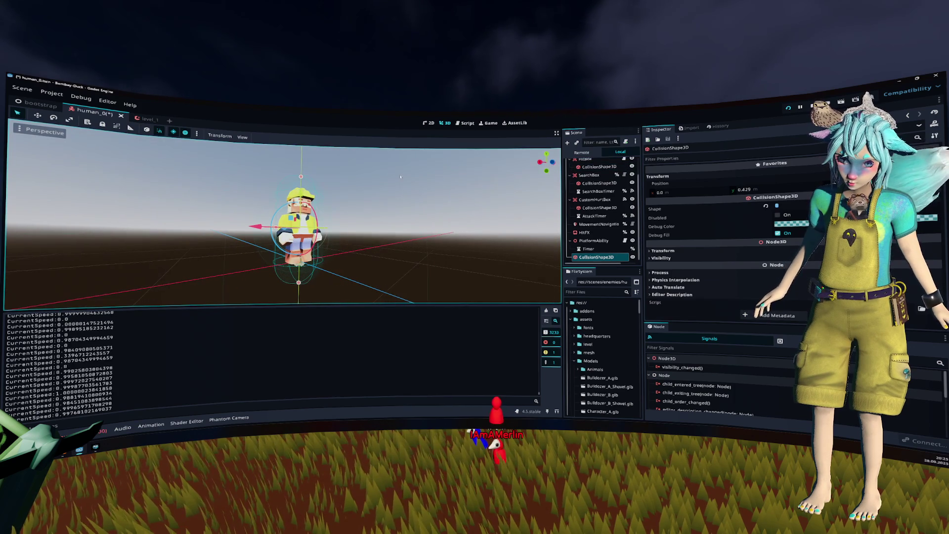
pyautogui.moveTo(298, 282)
pyautogui.mouseDown()
pyautogui.moveTo(301, 252)
pyautogui.moveTo(300, 265)
pyautogui.mouseUp()
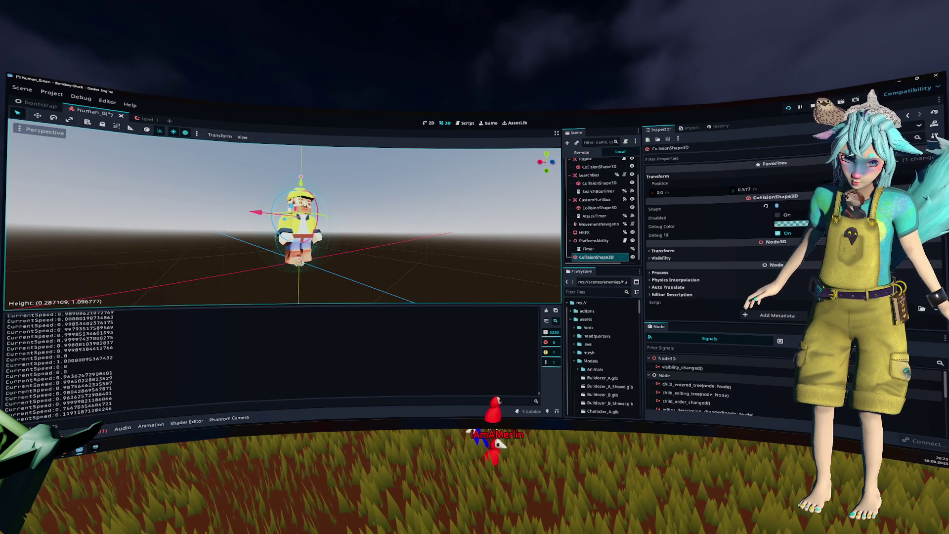
pyautogui.moveTo(396, 212); pyautogui.dragTo(434, 212)
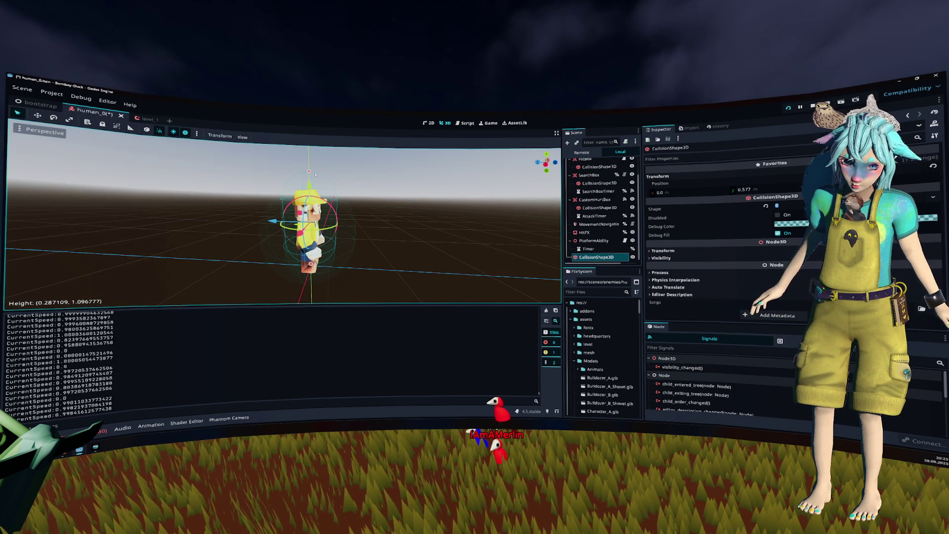
pyautogui.moveTo(309, 171); pyautogui.dragTo(310, 196)
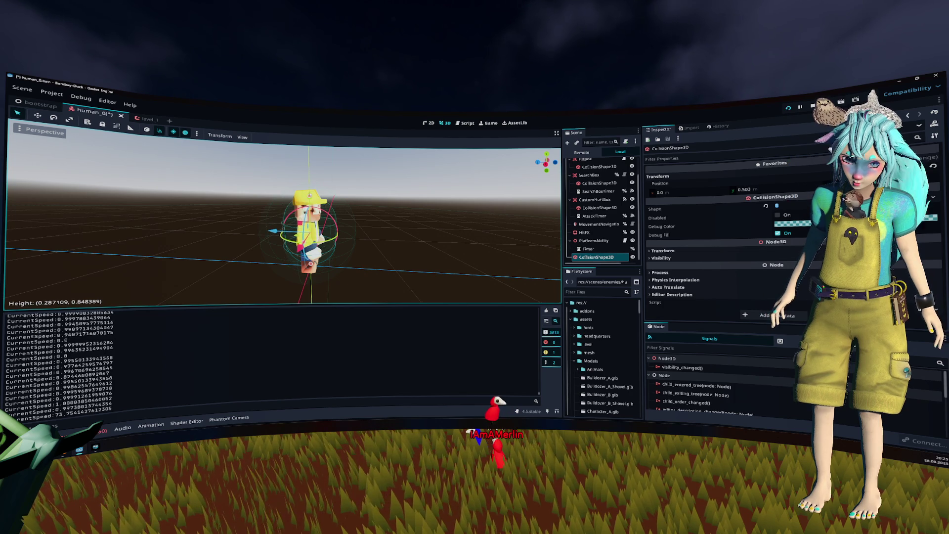
pyautogui.moveTo(405, 218); pyautogui.dragTo(306, 222)
pyautogui.hotkey('ctrl', 's')
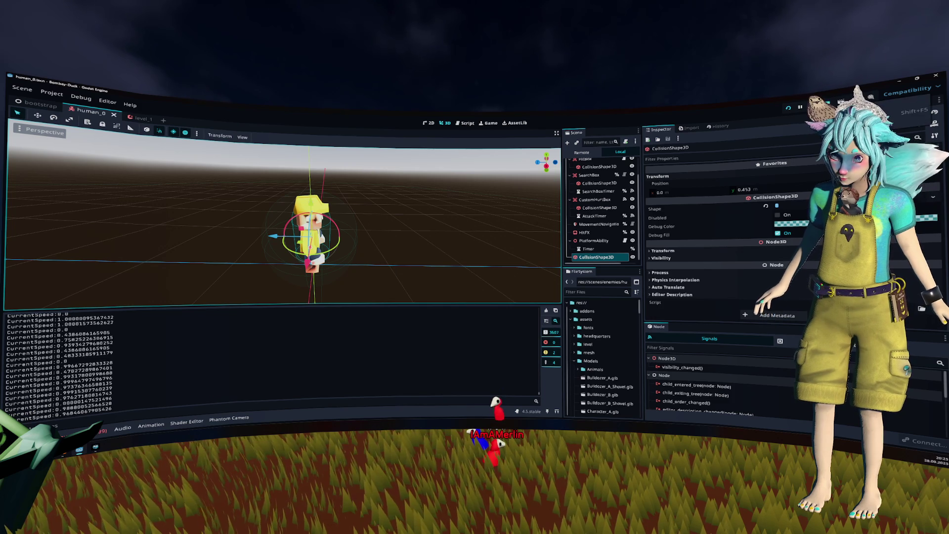
pyautogui.scroll(2, 611, 197)
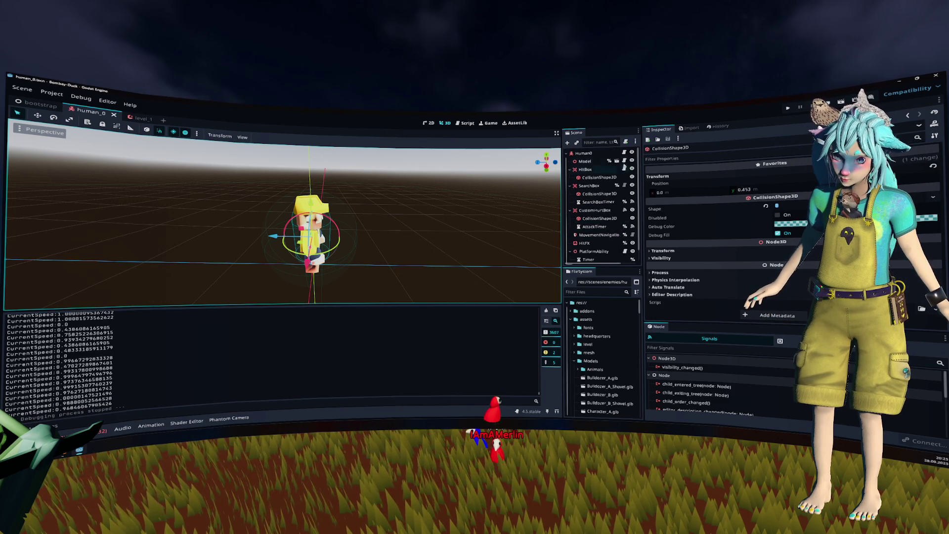
pyautogui.scroll(-1, 611, 198)
pyautogui.click(625, 240)
# Move from platform_ability.gd to MovementNavigationAgent's movement_agent.gd, placing the caret after move_toward.
pyautogui.click(433, 258)
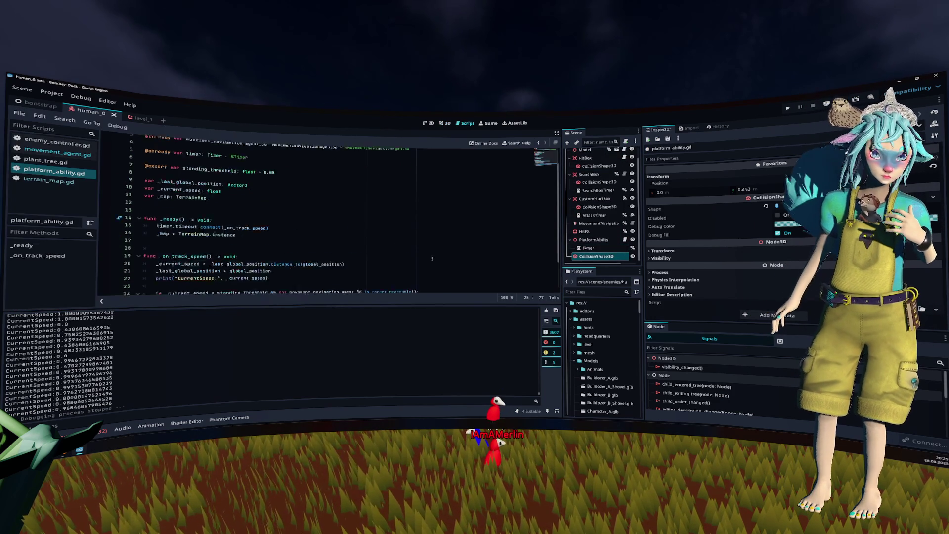
pyautogui.press('Down')
pyautogui.press('Down')
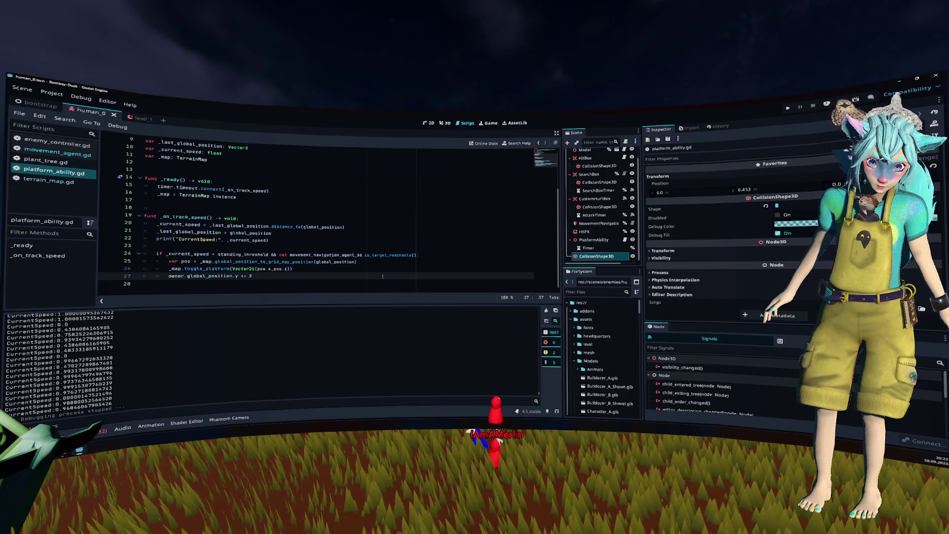
pyautogui.scroll(1, 355, 238)
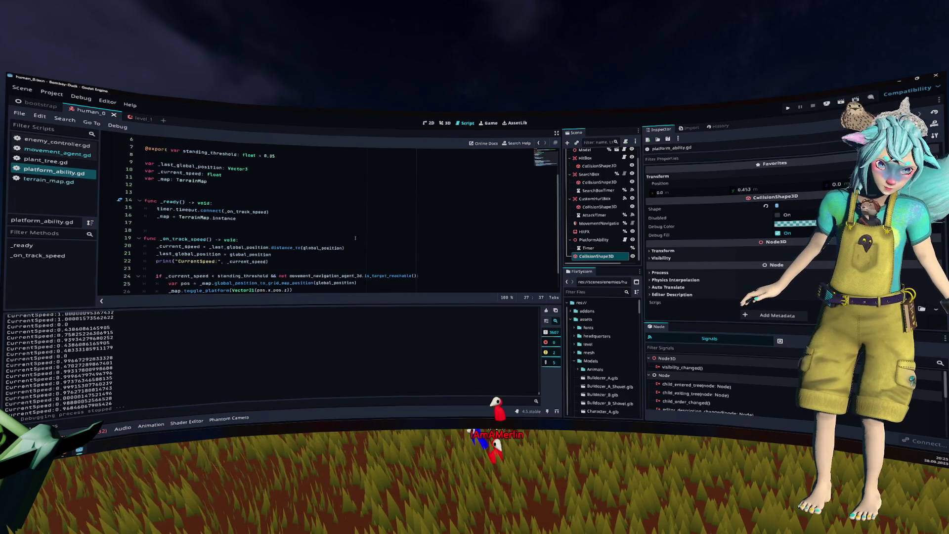
pyautogui.click(593, 239)
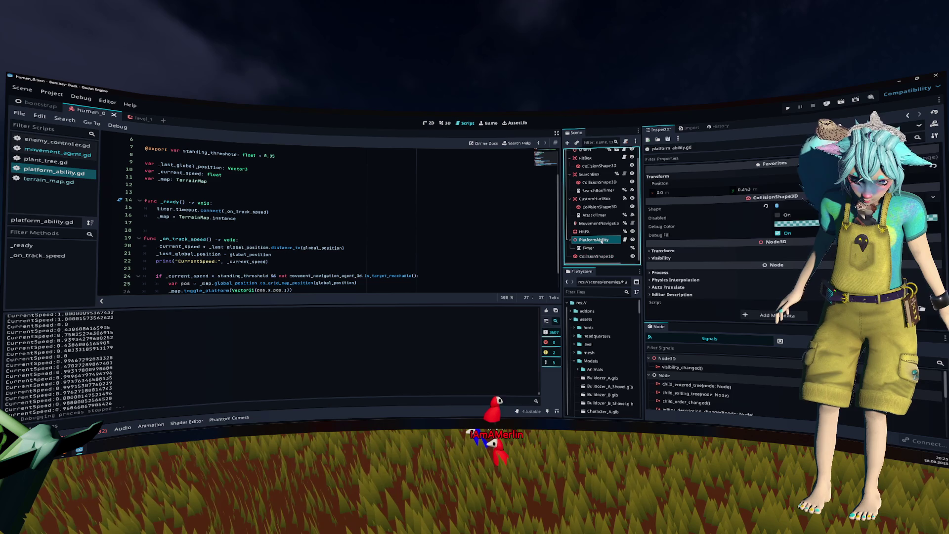
pyautogui.click(596, 223)
pyautogui.click(632, 223)
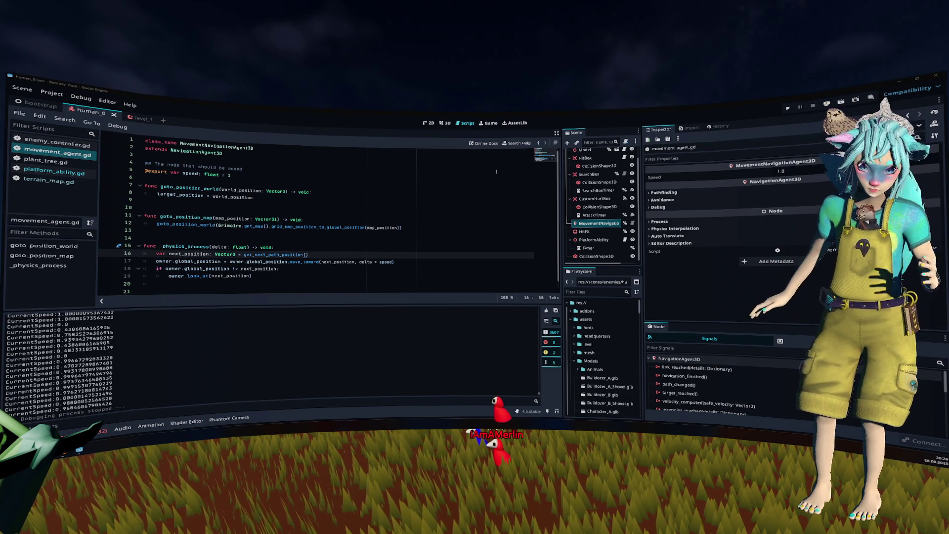
pyautogui.click(447, 257)
# Insert velocity.y += -gravity * delta on a new line below the move_toward update.
pyautogui.press('Return')
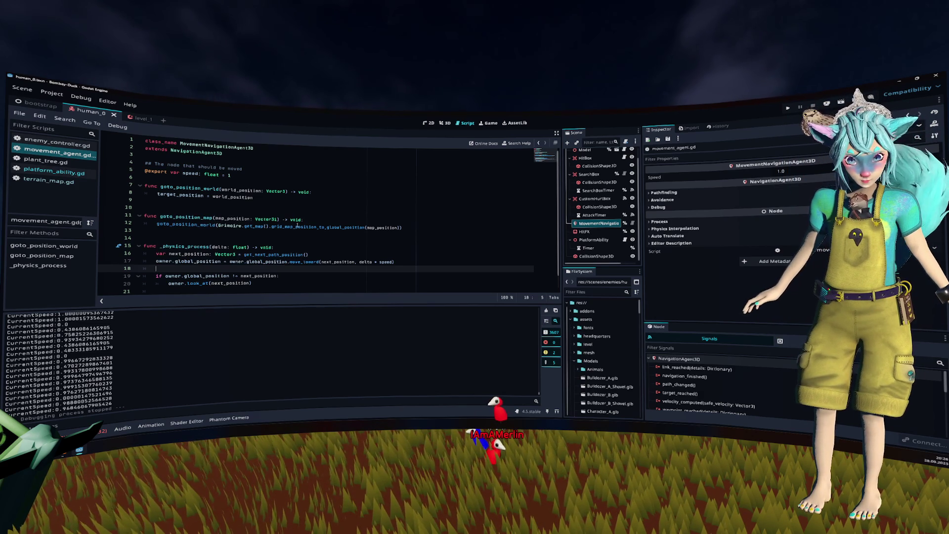
pyautogui.write('owner.')
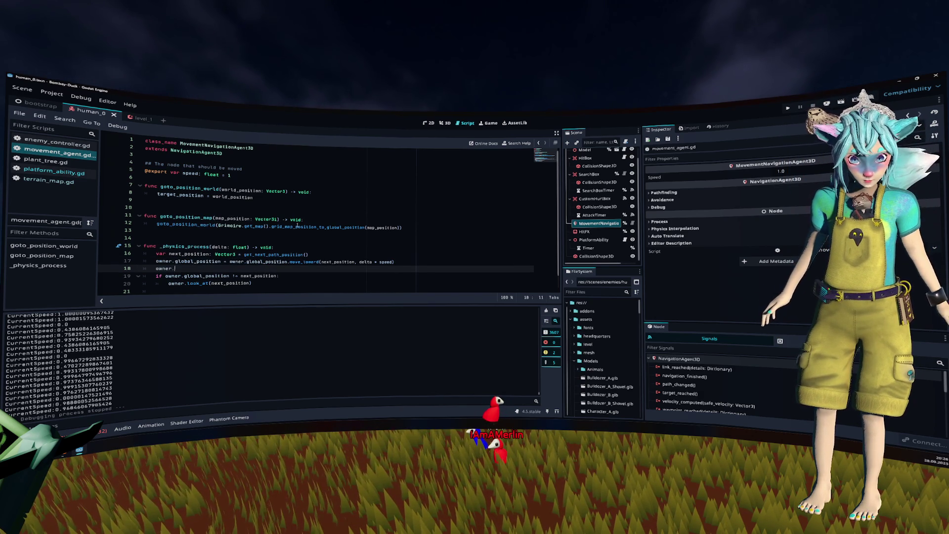
pyautogui.write('veloc')
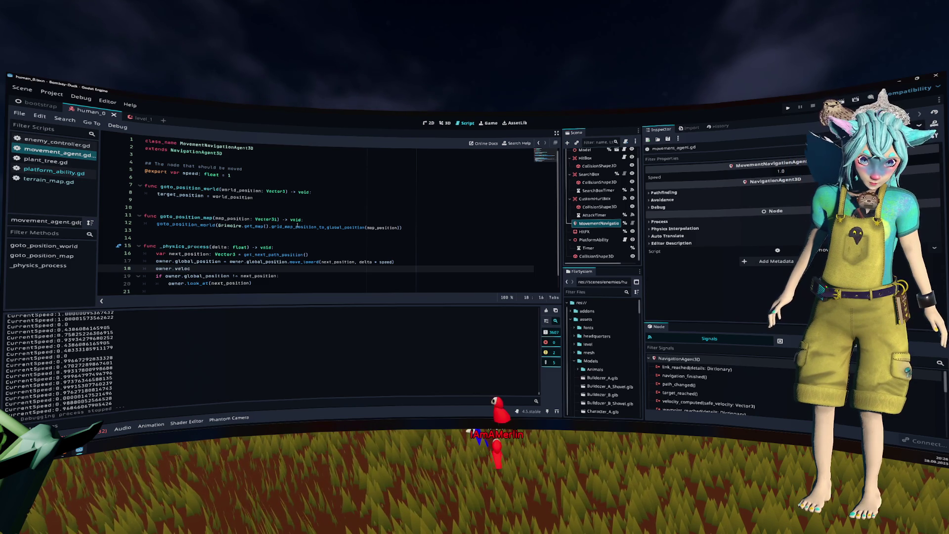
pyautogui.write('ity')
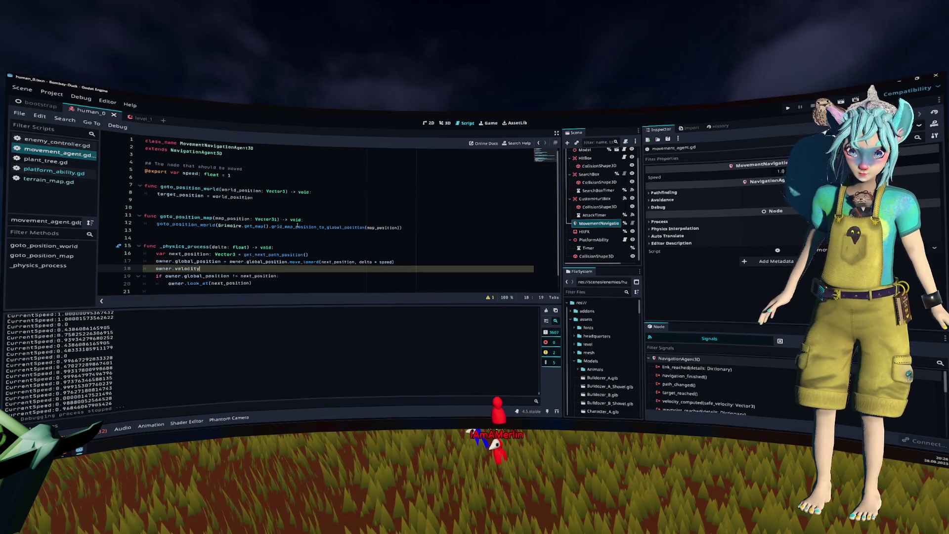
pyautogui.press('Home')
pyautogui.press('Return')
pyautogui.press('End')
pyautogui.press('Return')
pyautogui.press('Up')
pyautogui.press('End')
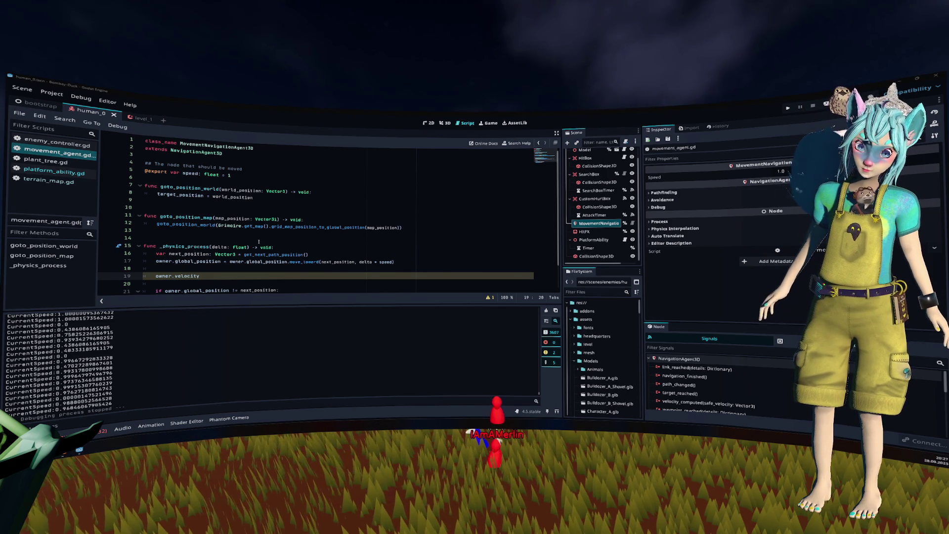
pyautogui.hotkey('shift', 'Home')
pyautogui.write('velocity.y += -gravity * delta')
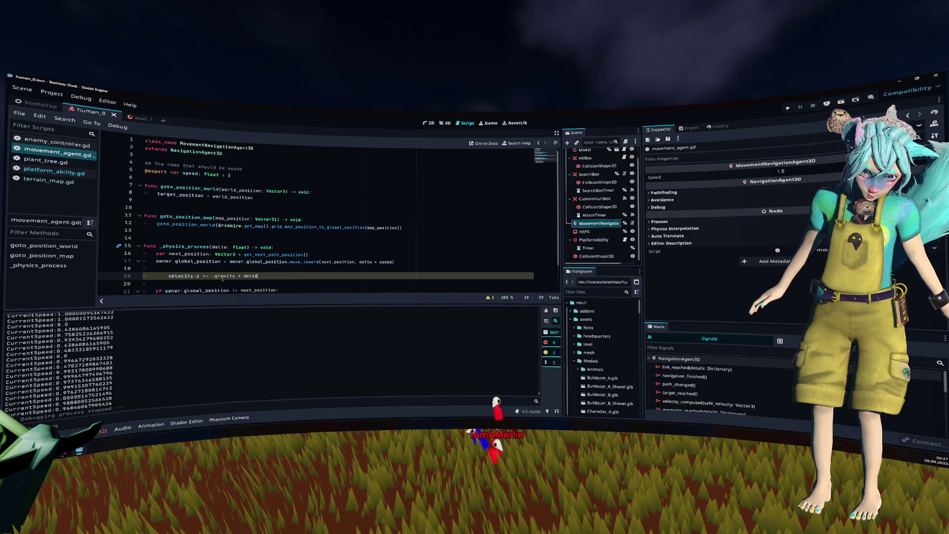
pyautogui.press('Return')
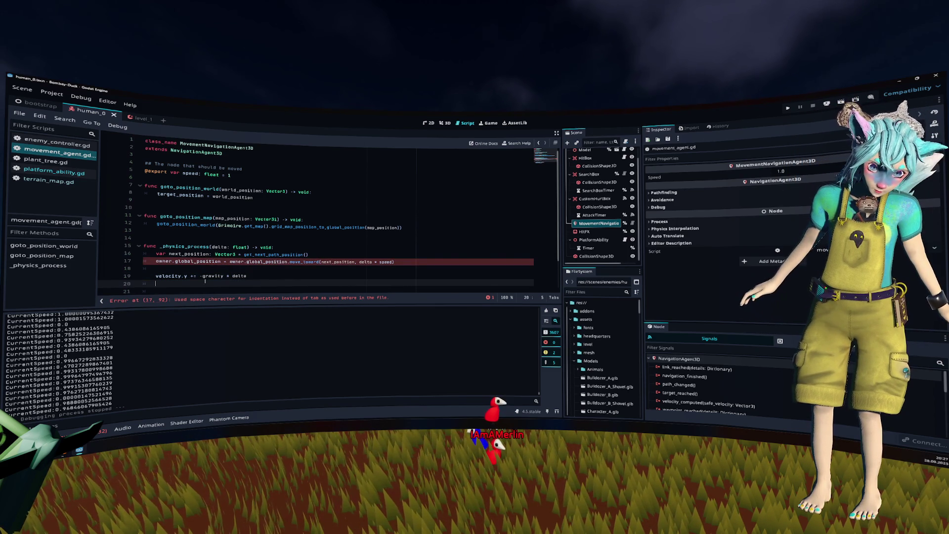
pyautogui.doubleClick(165, 261)
# Add an empty func _ready() -> void: above goto_position_world after the speed export.
pyautogui.click(244, 190)
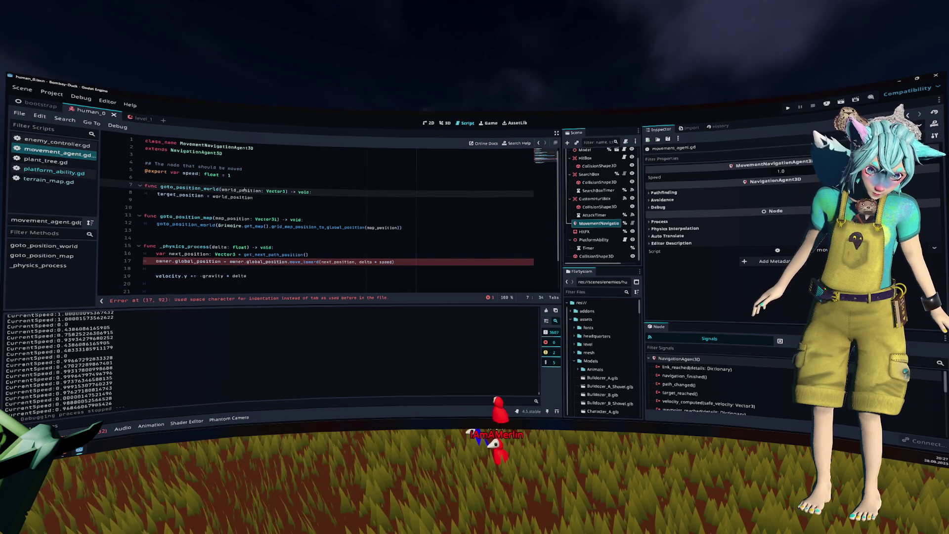
pyautogui.hotkey('ctrl', 'shift', 'Return')
pyautogui.hotkey('ctrl', 'shift', 'Return')
pyautogui.write('fuy')
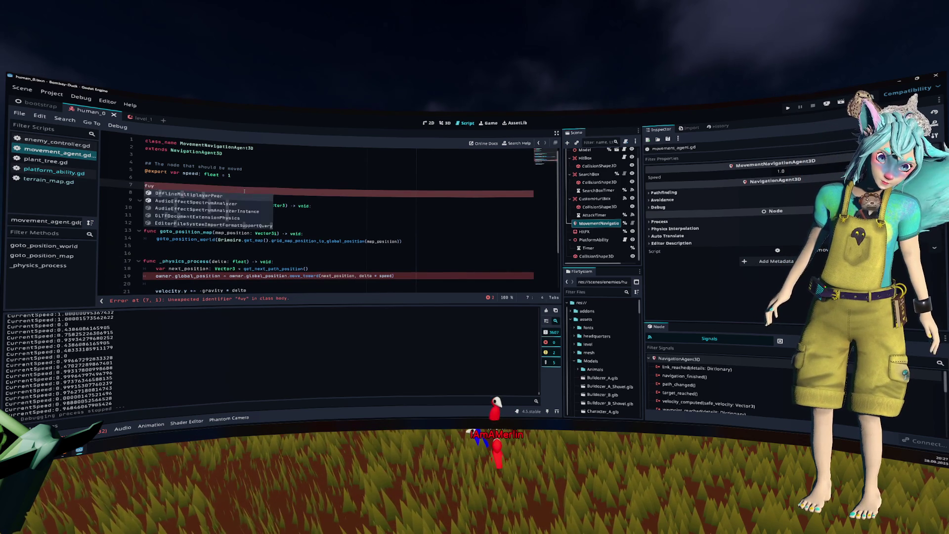
pyautogui.press('BackSpace')
pyautogui.write('nc NOTIFICATION_READY')
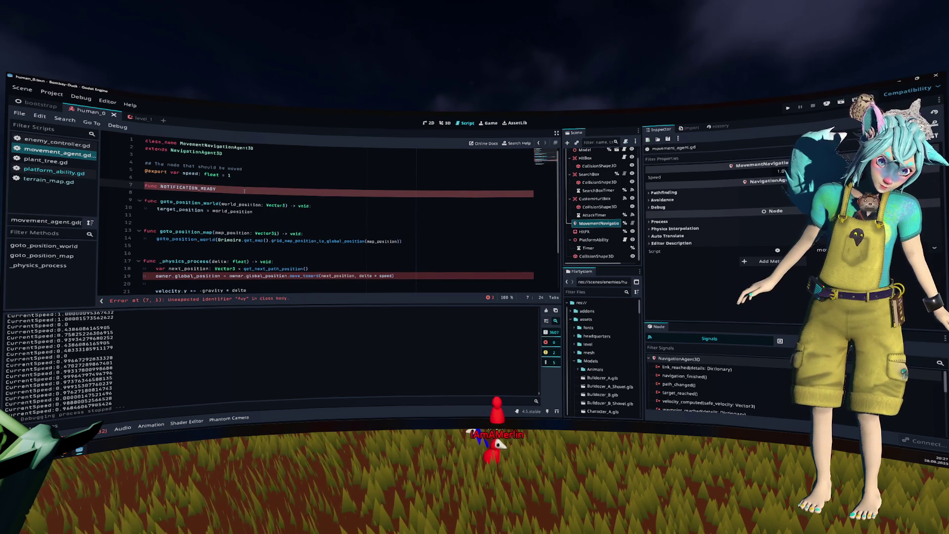
pyautogui.write('_re')
pyautogui.press('Return')
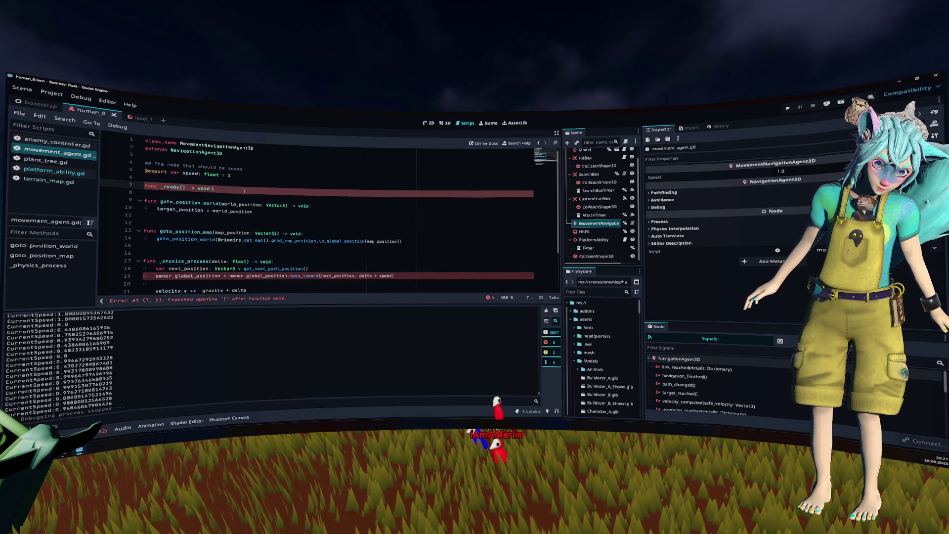
pyautogui.press('Return')
# Declare var controller: CharacterController3D above _ready and assign controller = owner inside it.
pyautogui.press('Up')
pyautogui.hotkey('ctrl', 'shift', 'Return')
pyautogui.hotkey('ctrl', 'shift', 'Return')
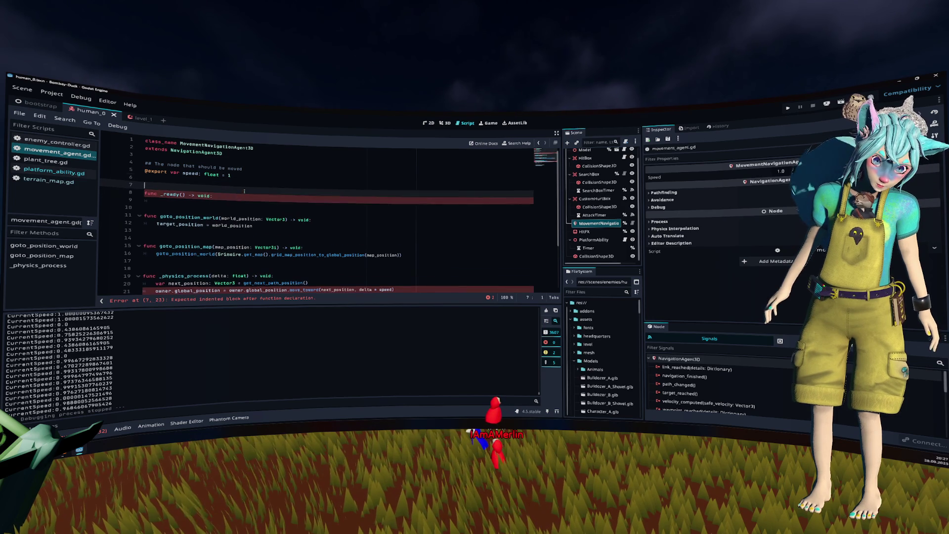
pyautogui.write('var owner')
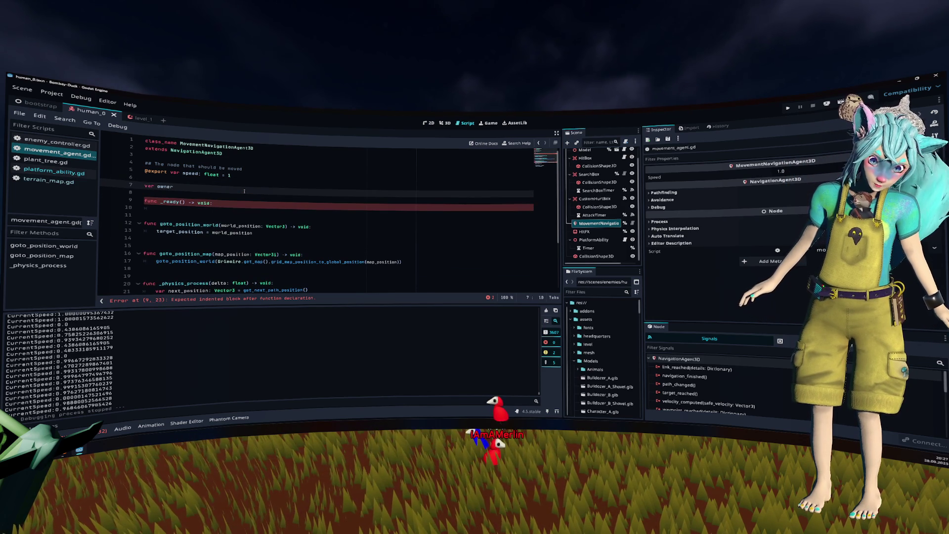
pyautogui.hotkey('ctrl', 'shift', 'Left')
pyautogui.press('BackSpace')
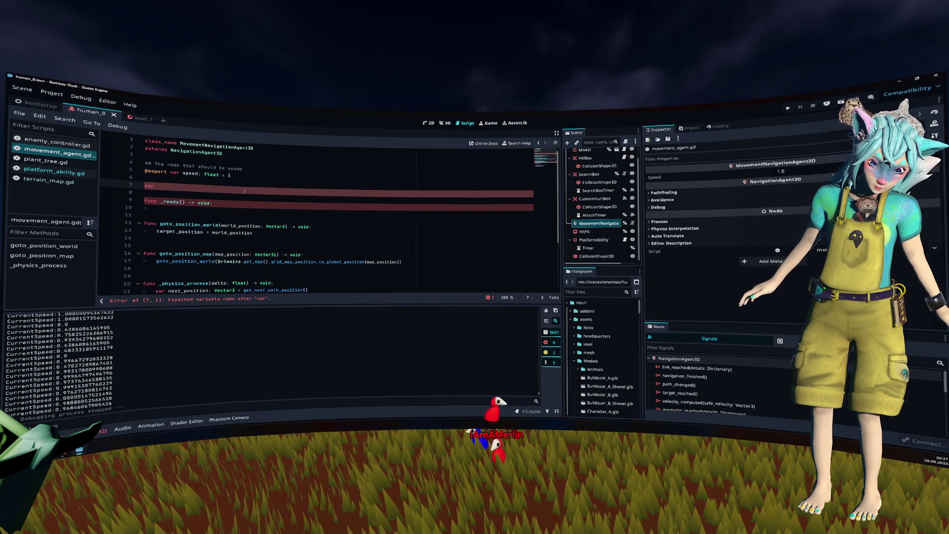
pyautogui.write('caontroller: Cha')
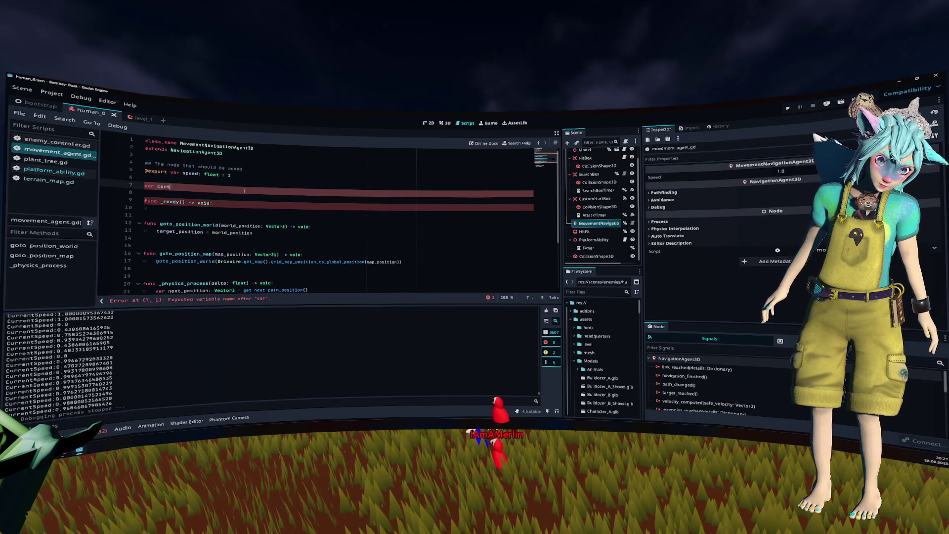
pyautogui.write('ract')
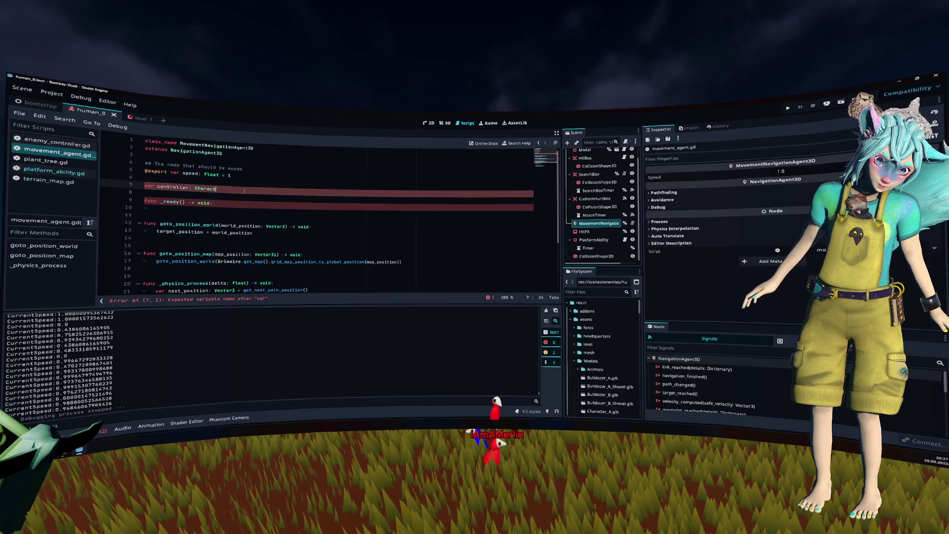
pyautogui.press('Return')
pyautogui.press('Down')
pyautogui.press('Down')
pyautogui.press('Down')
pyautogui.write('controller = ow')
pyautogui.press('Return')
pyautogui.press('Return')
pyautogui.press('Return')
# Add a controller.velocity.y += ... * delta increment line in _physics_process.
pyautogui.click(171, 210)
pyautogui.scroll(-4, 171, 210)
pyautogui.click(255, 231)
pyautogui.press('Return')
pyautogui.press('Up')
pyautogui.press('Up')
pyautogui.press('Up')
pyautogui.press('End')
pyautogui.press('Return')
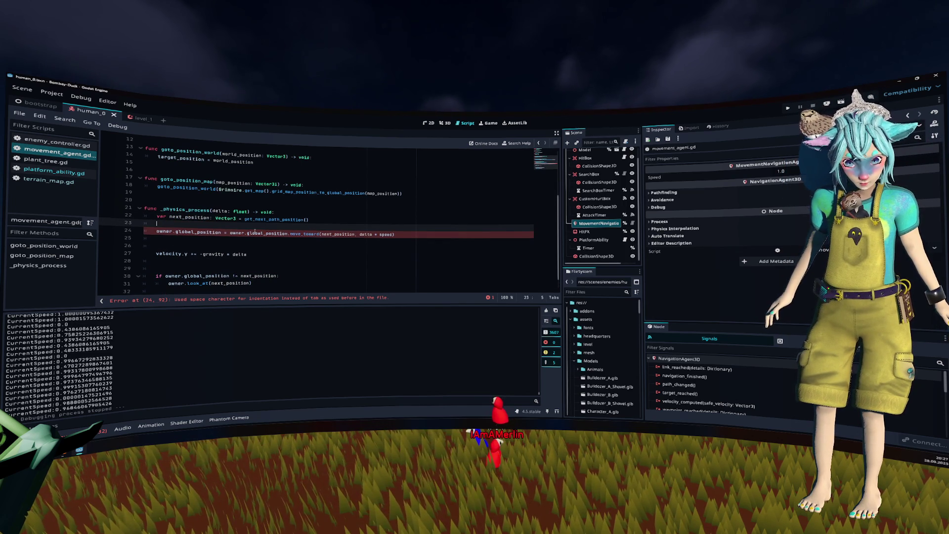
pyautogui.write('controller.velocity')
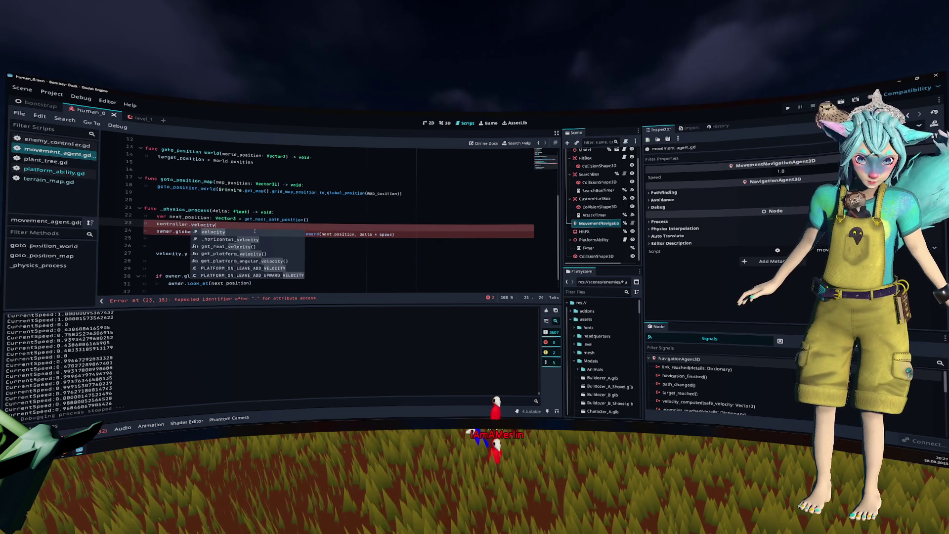
pyautogui.write(' y')
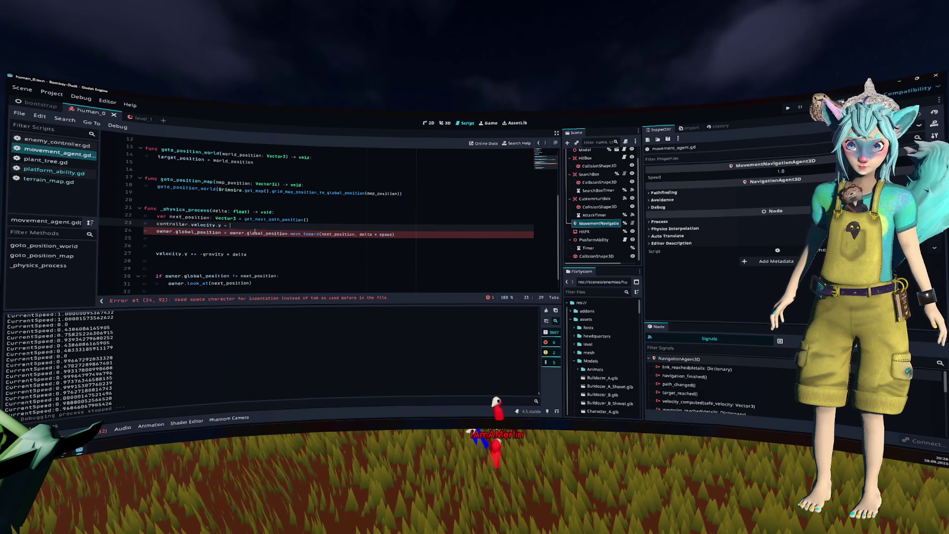
pyautogui.press('BackSpace')
pyautogui.press('BackSpace')
pyautogui.write('+= ')
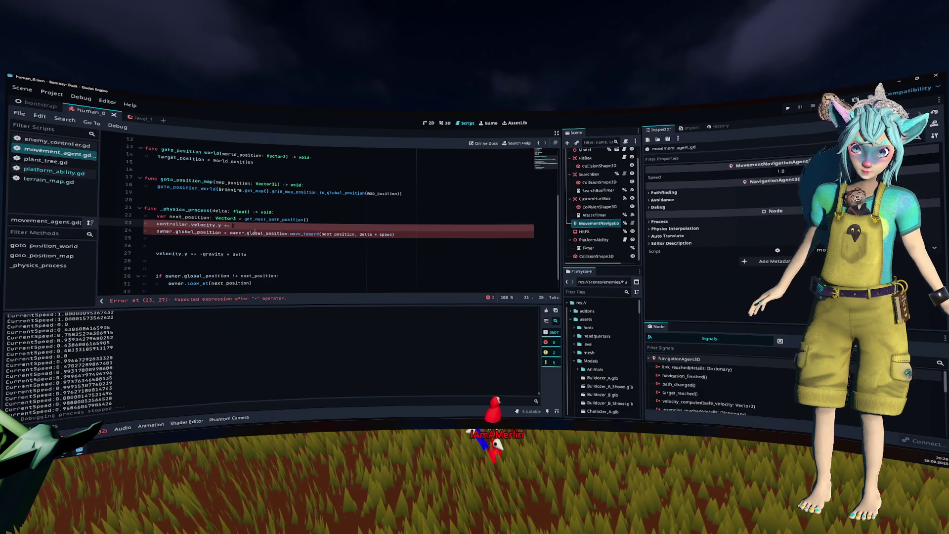
pyautogui.write('gra')
pyautogui.press('BackSpace')
pyautogui.press('BackSpace')
pyautogui.press('BackSpace')
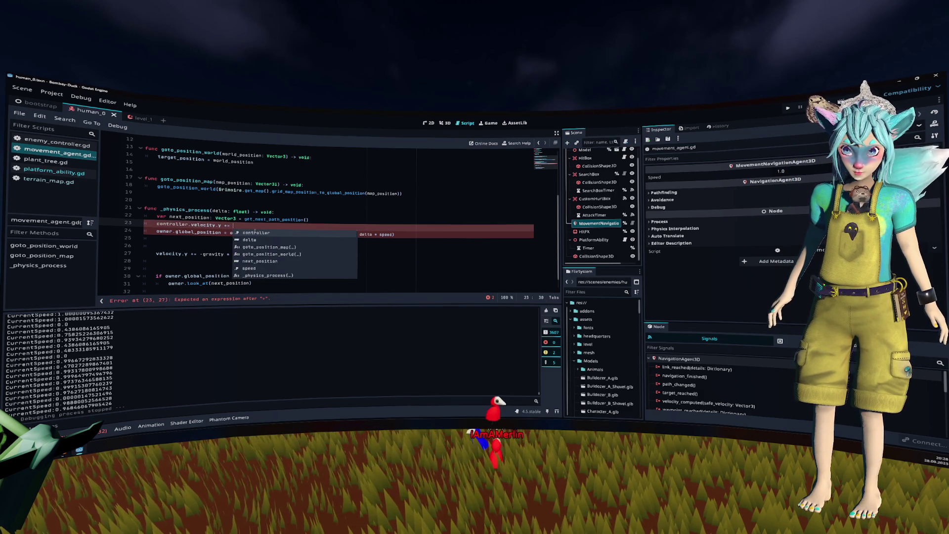
pyautogui.press('Escape')
pyautogui.write('-d')
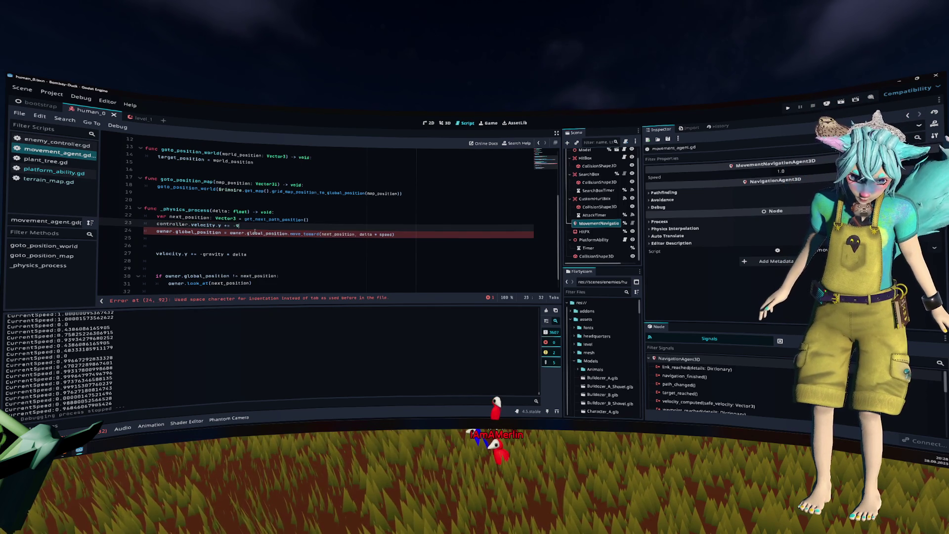
pyautogui.press('BackSpace')
pyautogui.write('* de')
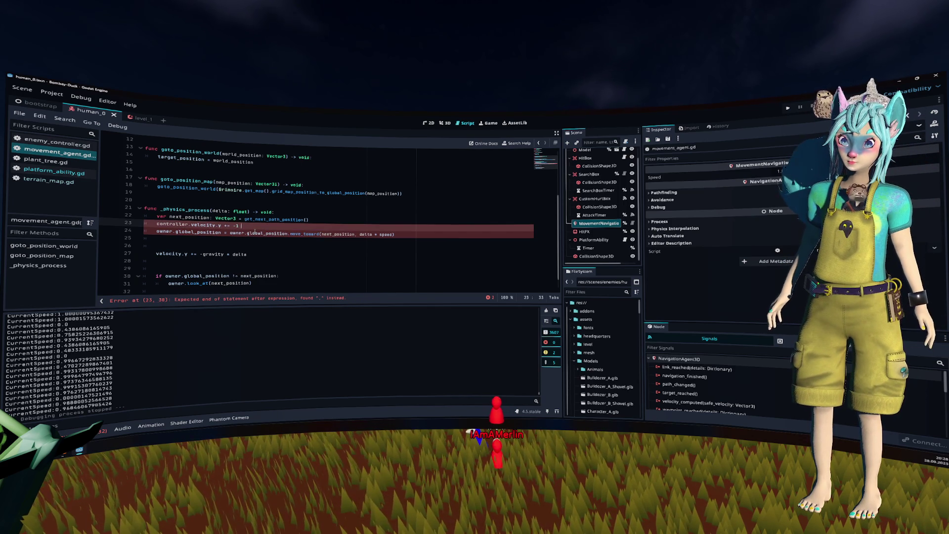
pyautogui.write('lta')
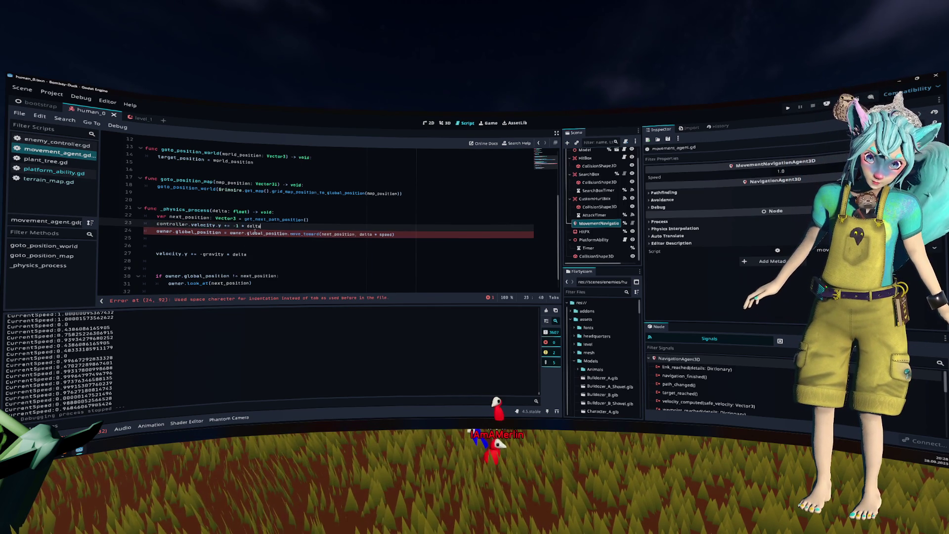
pyautogui.press('Return')
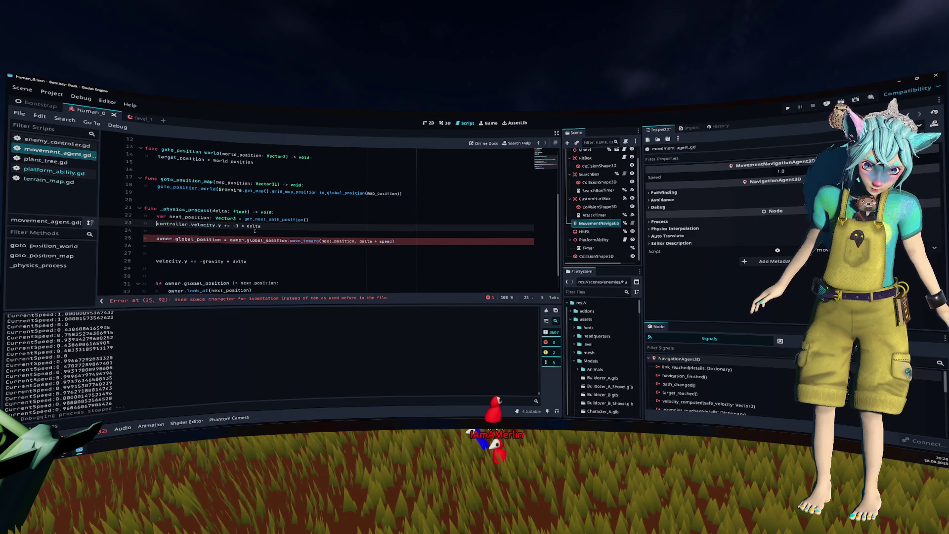
# Comment out the old global_position line and cut the -gravity * delta expression from the lower line.
pyautogui.press('Down')
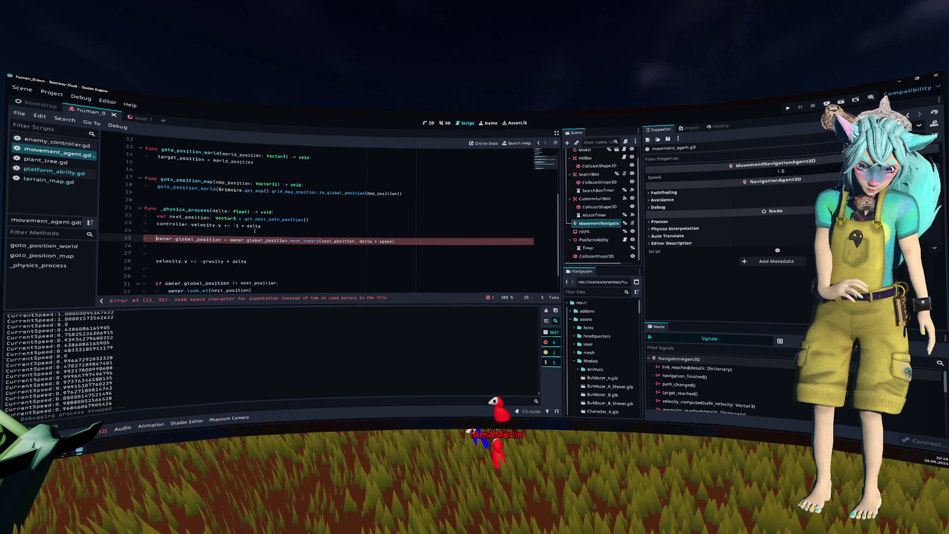
pyautogui.write('//')
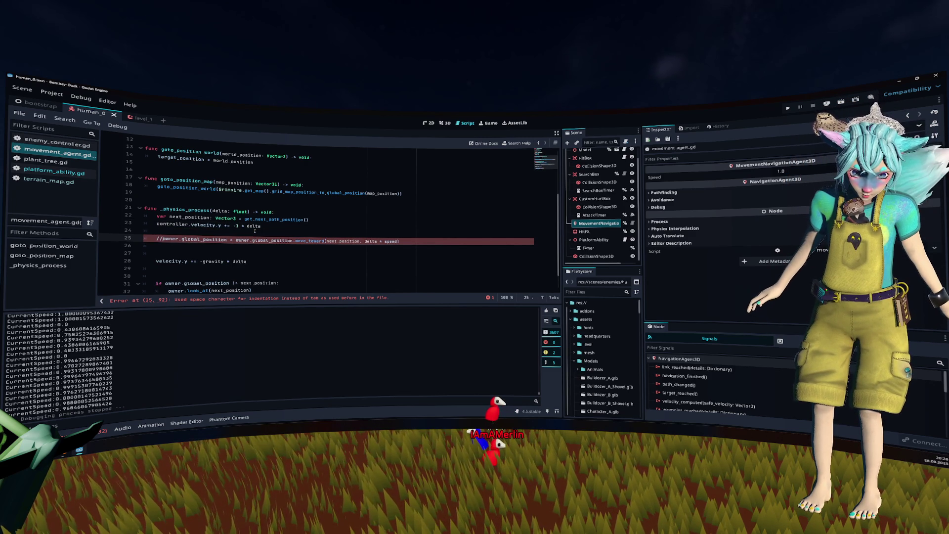
pyautogui.press('BackSpace')
pyautogui.press('Down')
pyautogui.press('Down')
pyautogui.press('Down')
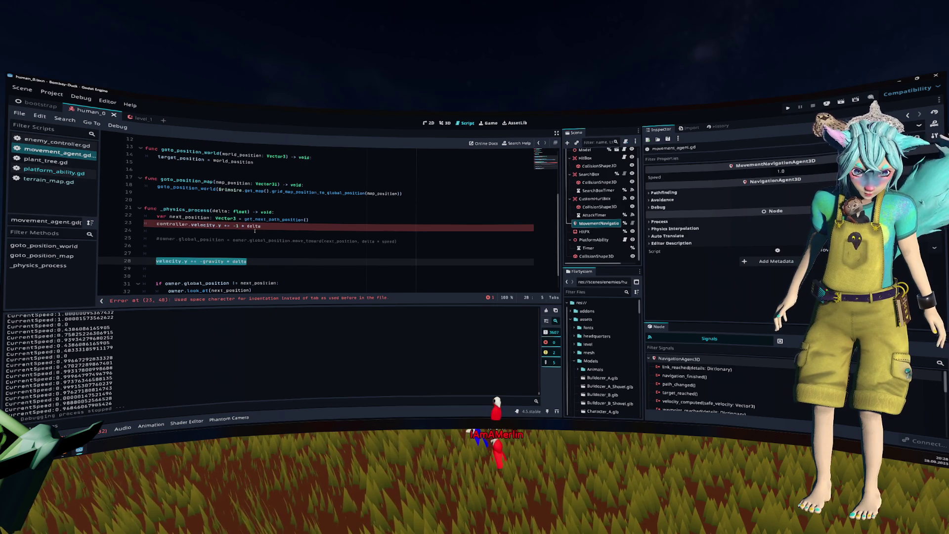
pyautogui.press('Return')
pyautogui.press('Up')
pyautogui.hotkey('ctrl', 'Right')
pyautogui.hotkey('ctrl', 'Right')
pyautogui.hotkey('ctrl', 'Right')
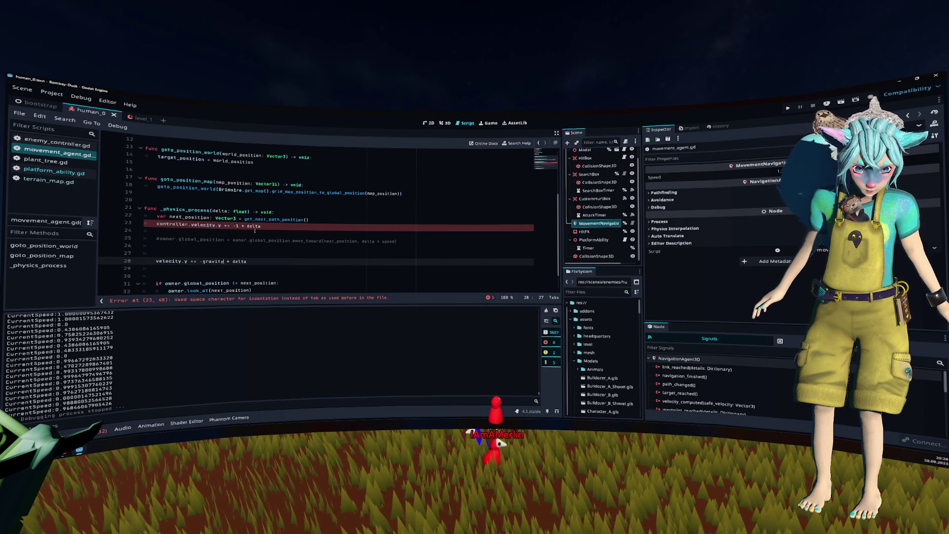
pyautogui.hotkey('shift', 'End')
pyautogui.press('Delete')
# Put the gravity term into the velocity.y line as -9.8 * delta, deleting the leftover line.
pyautogui.press('Up')
pyautogui.press('Up')
pyautogui.press('Up')
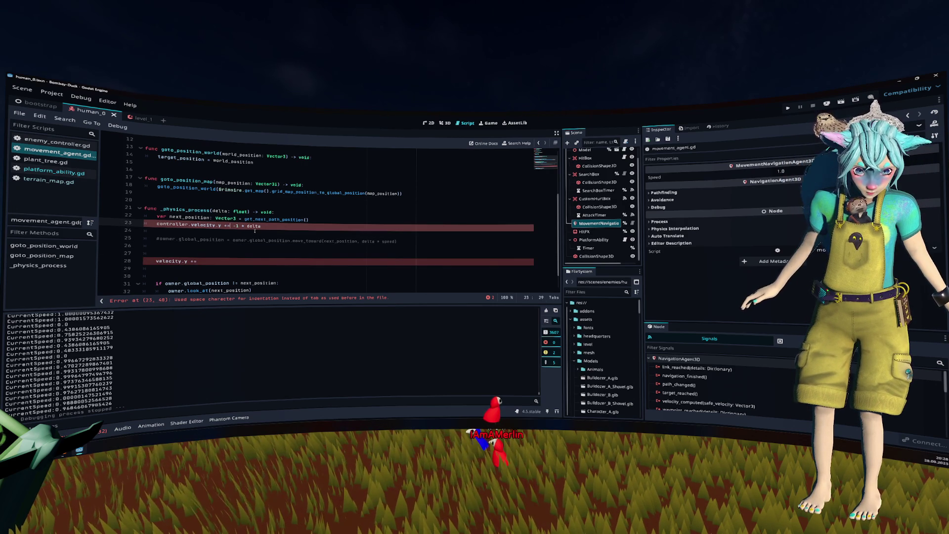
pyautogui.press('Right')
pyautogui.press('Right')
pyautogui.press('BackSpace')
pyautogui.write('gravity')
pyautogui.press('Down')
pyautogui.press('Down')
pyautogui.press('Down')
pyautogui.hotkey('shift', 'Up')
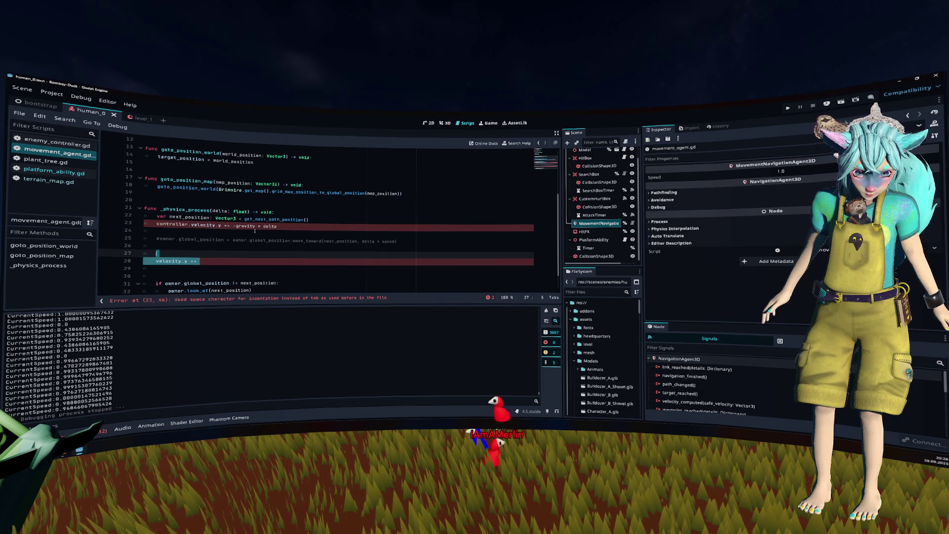
pyautogui.press('BackSpace')
pyautogui.press('BackSpace')
pyautogui.press('BackSpace')
pyautogui.press('Delete')
pyautogui.press('Delete')
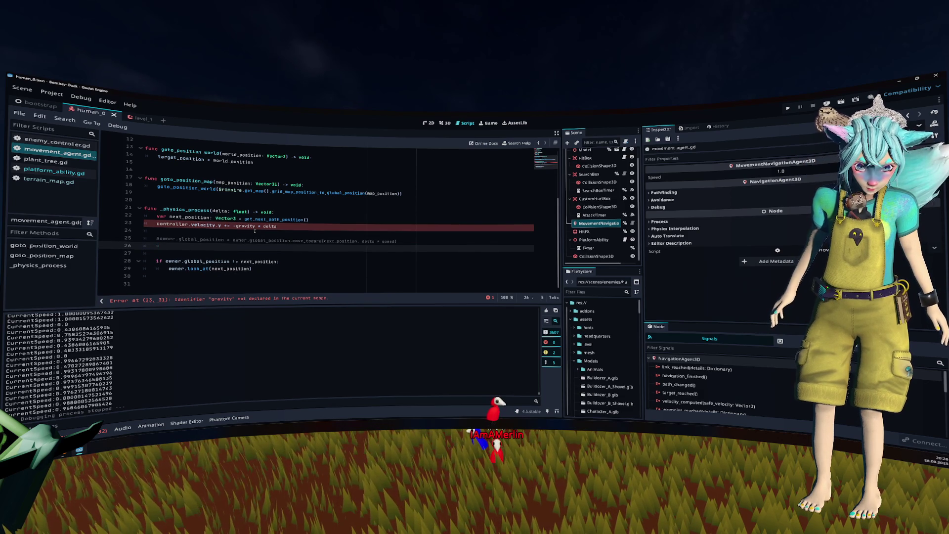
pyautogui.doubleClick(246, 225)
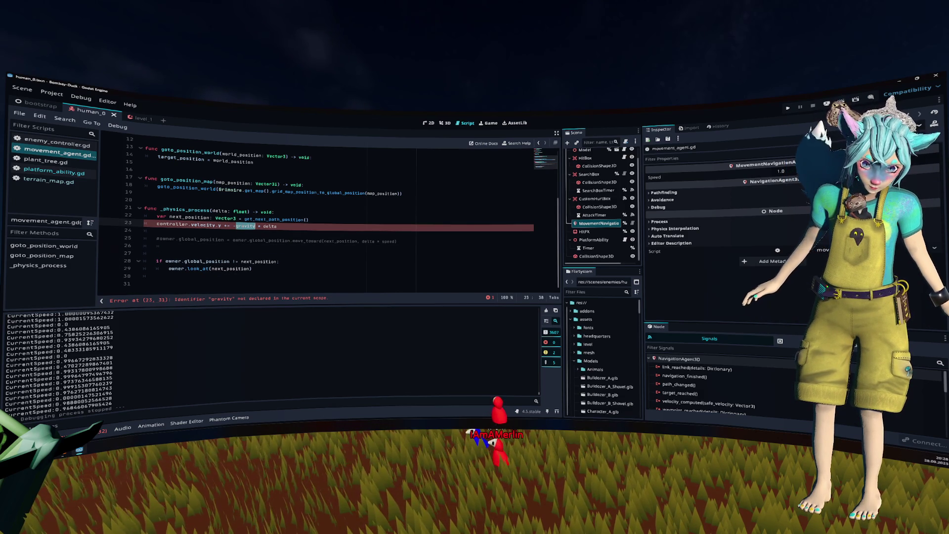
pyautogui.write('9.8')
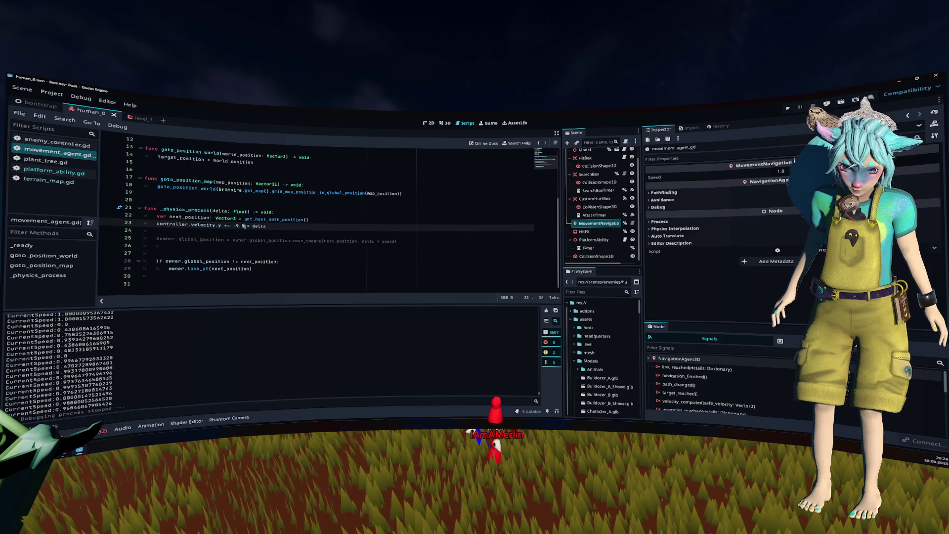
# Add controller.move_and_slide() below the velocity.y gravity line.
pyautogui.press('Down')
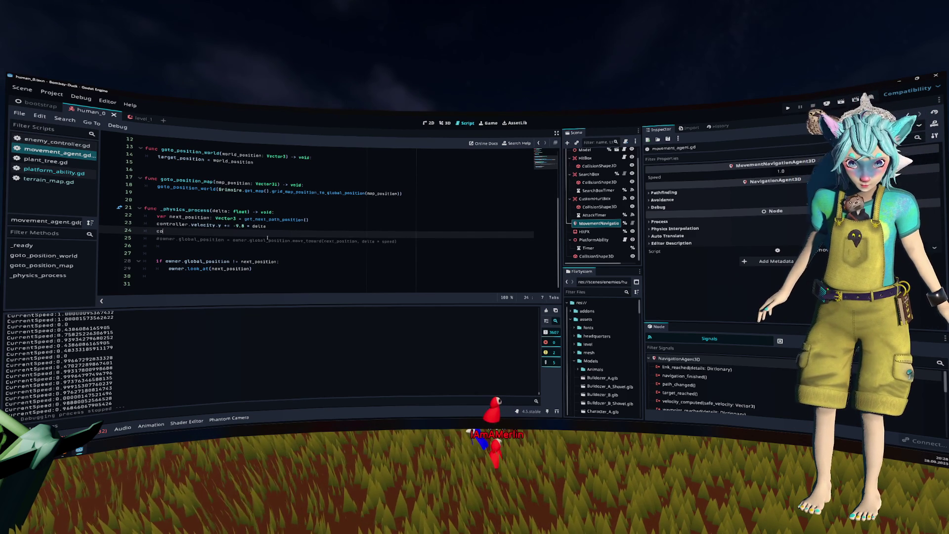
pyautogui.write('ntroller.move')
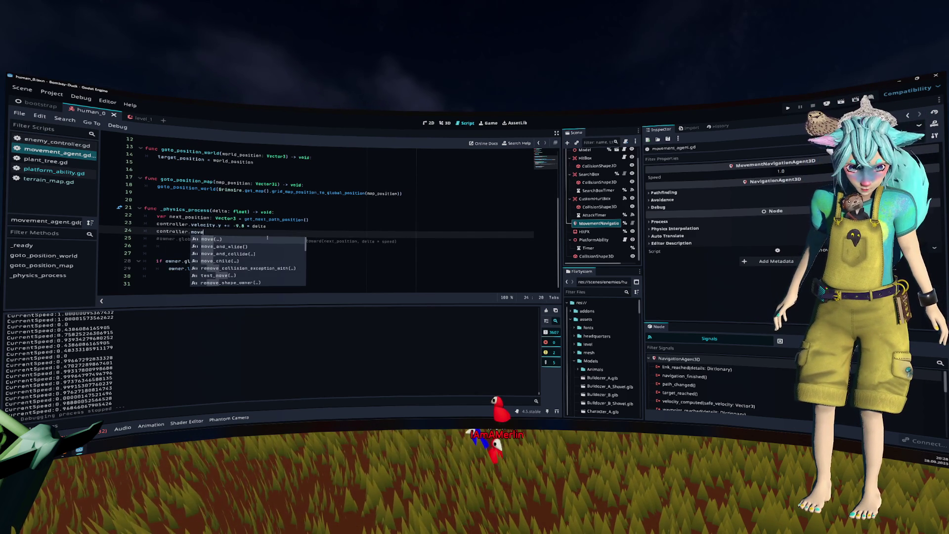
pyautogui.press('Down')
pyautogui.press('Return')
pyautogui.press('Home')
pyautogui.press('Return')
pyautogui.press('Up')
pyautogui.press('Up')
pyautogui.hotkey('ctrl', 'shift', 'Right')
pyautogui.press('Down')
pyautogui.press('Down')
pyautogui.press('Down')
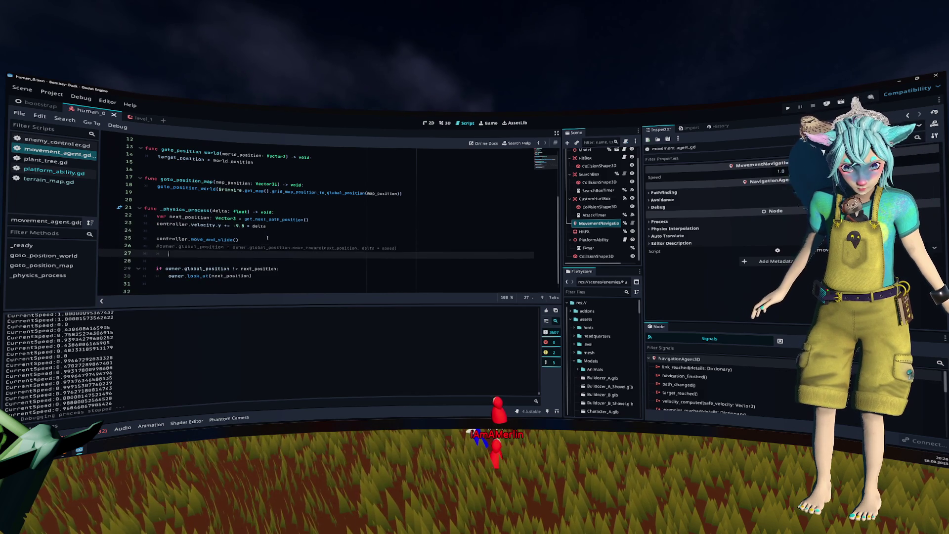
pyautogui.press('Up')
pyautogui.press('Up')
pyautogui.press('Up')
pyautogui.write('cont')
pyautogui.press('Return')
pyautogui.write('.')
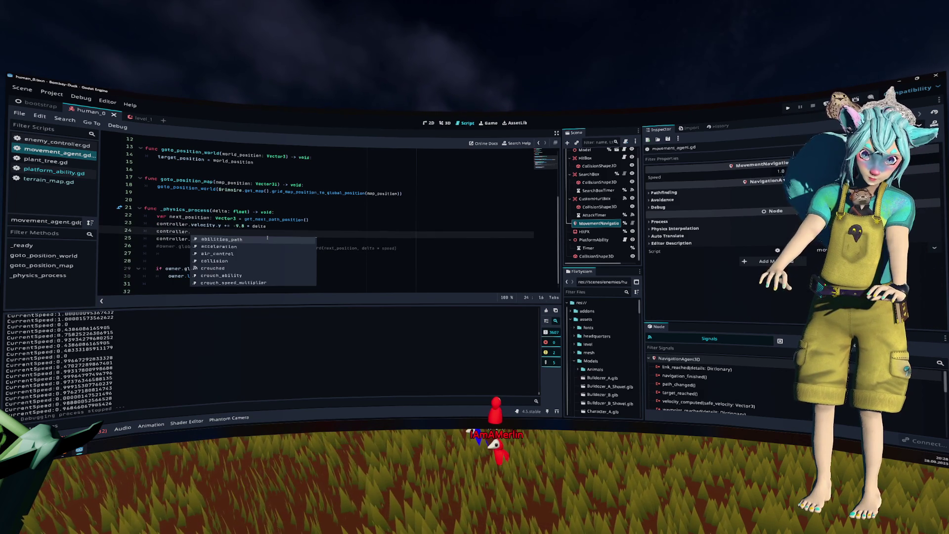
pyautogui.press('BackSpace')
pyautogui.press('BackSpace')
pyautogui.press('BackSpace')
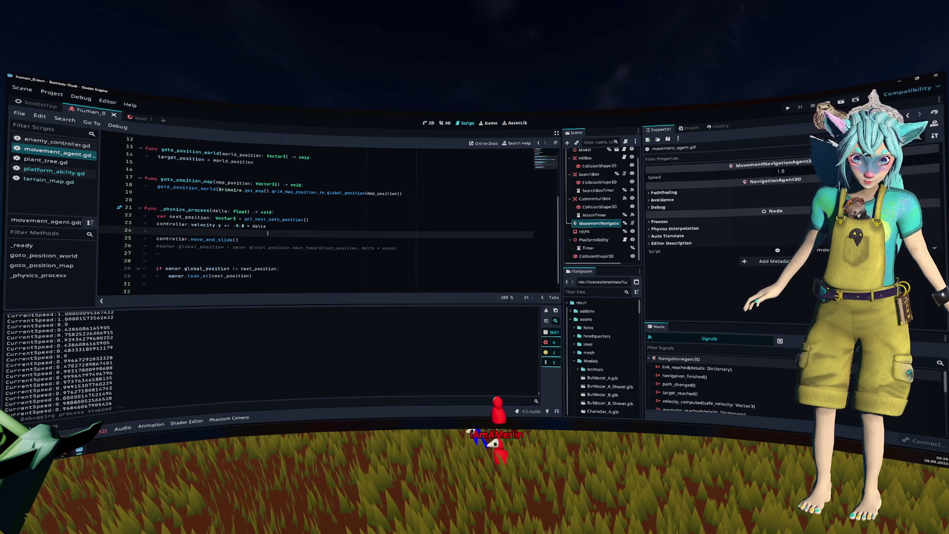
# Write var direction = controller.global_position.direction_to(next_position) above move_and_slide.
pyautogui.press('Return')
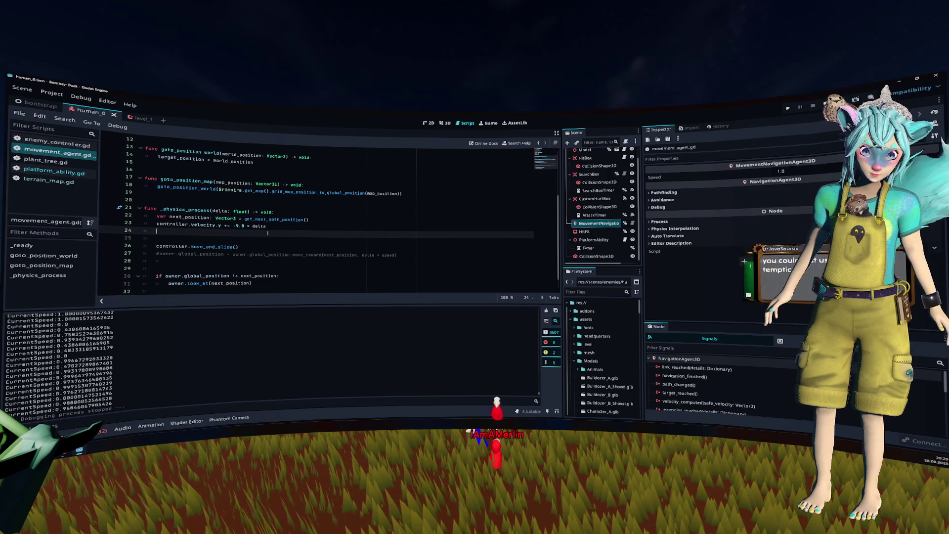
pyautogui.hotkey('ctrl', 'space')
pyautogui.press('Escape')
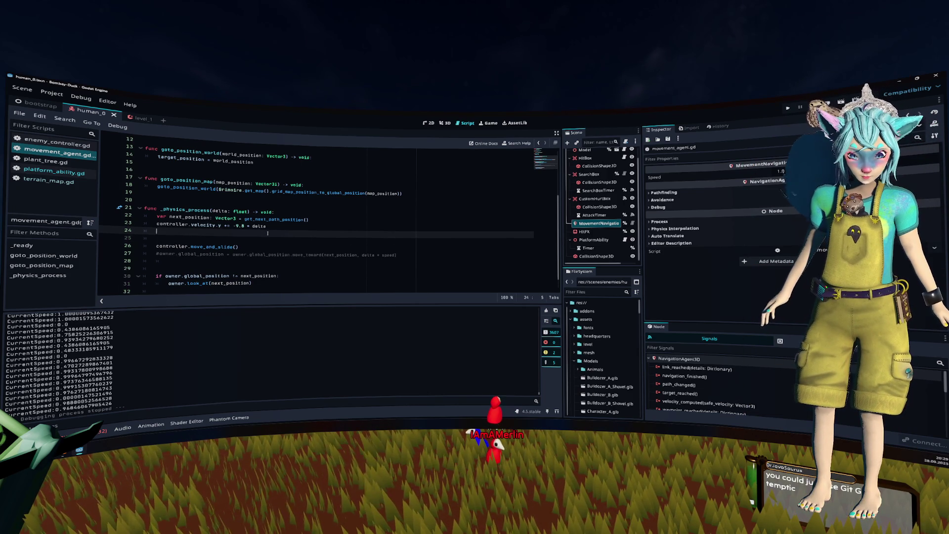
pyautogui.write('next_position.')
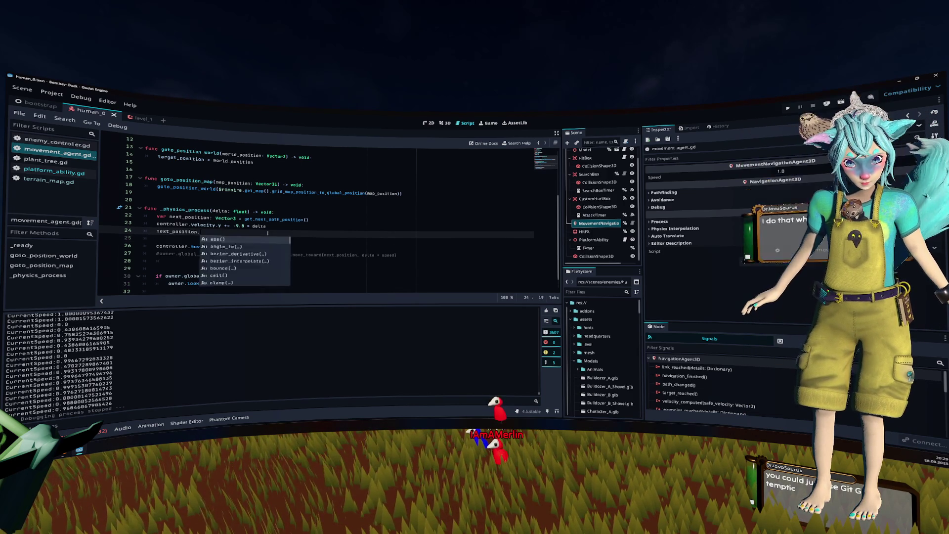
pyautogui.press('BackSpace')
pyautogui.press('Home')
pyautogui.write('globa')
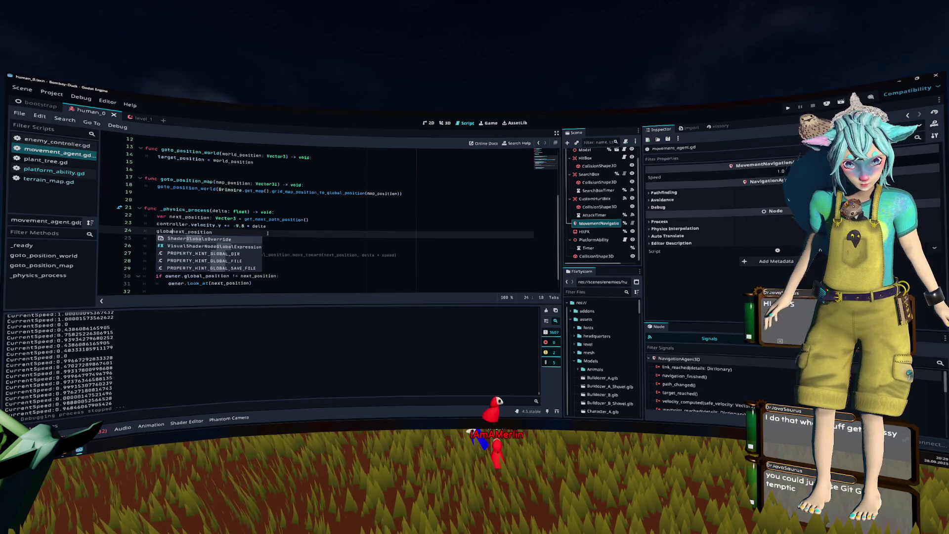
pyautogui.hotkey('ctrl', 'shift', 'Left')
pyautogui.press('BackSpace')
pyautogui.press('Escape')
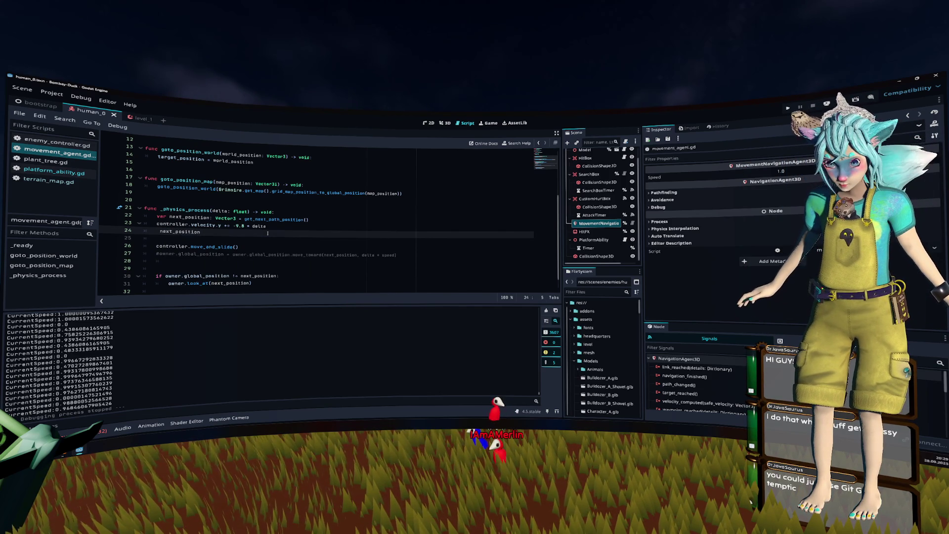
pyautogui.write('controller.gl')
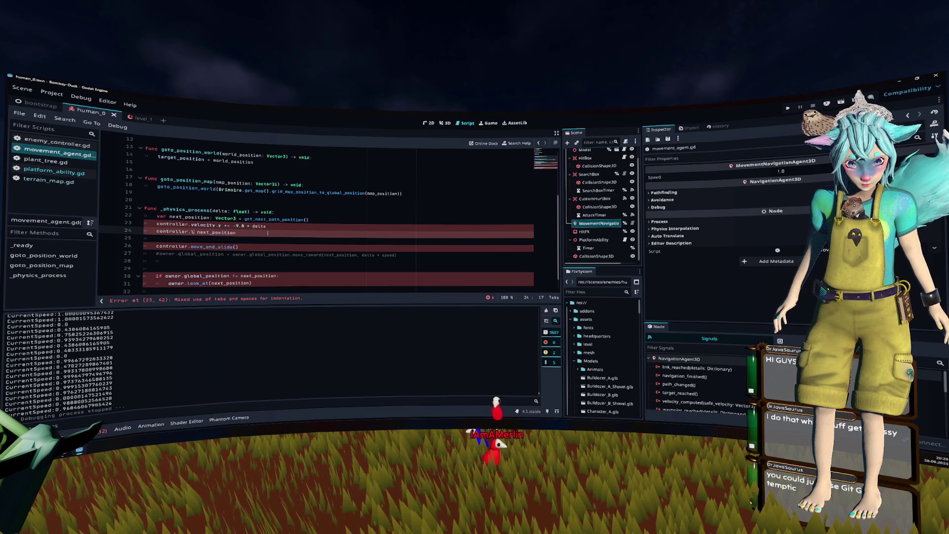
pyautogui.write('obal')
pyautogui.press('Return')
pyautogui.write('.')
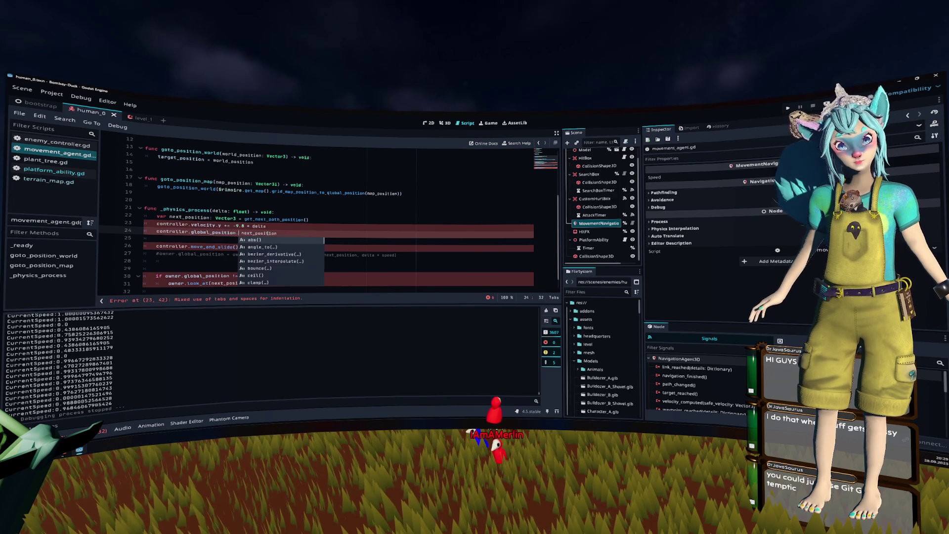
pyautogui.write('dir')
pyautogui.press('Return')
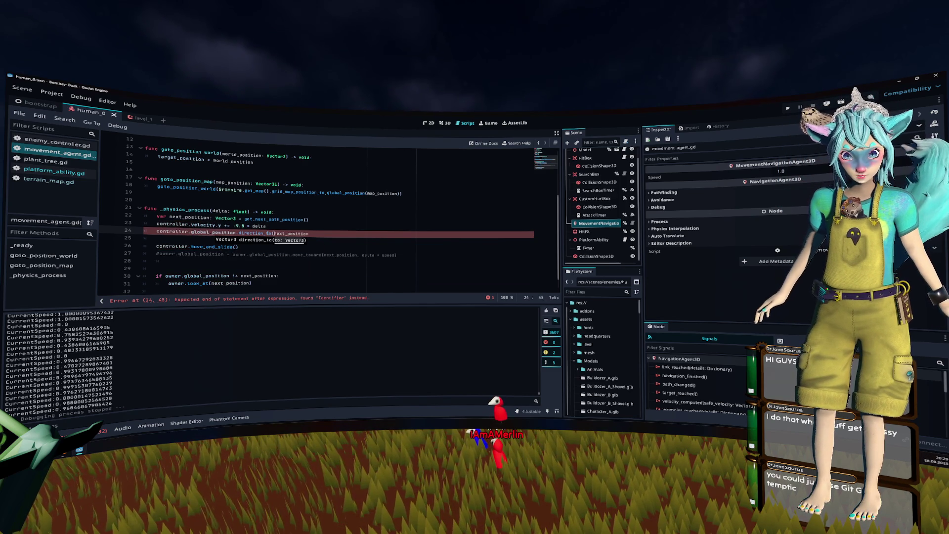
pyautogui.write(')')
pyautogui.press('Home')
pyautogui.write('var ')
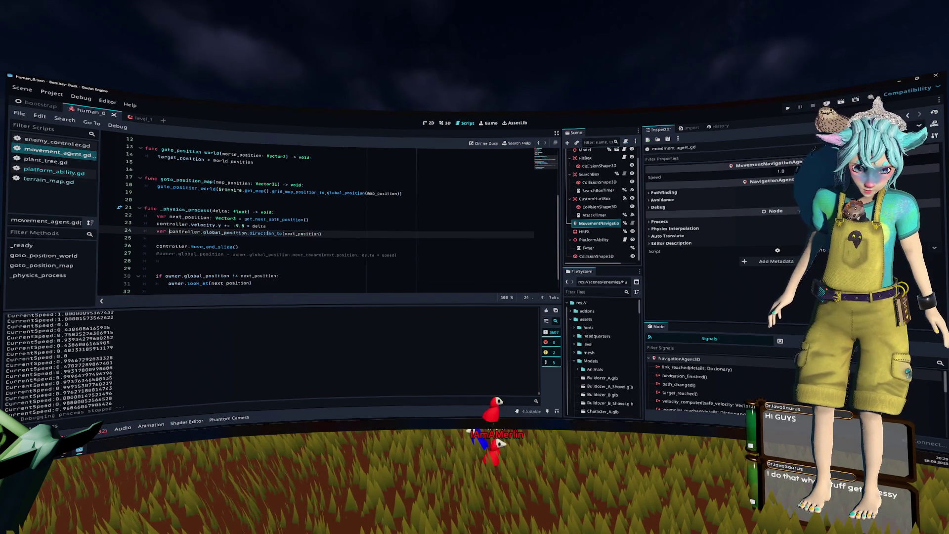
pyautogui.write('direction =')
# Move the direction line under next_position and set controller.velocity = direction * speed * delta.
pyautogui.press('Up')
pyautogui.press('Home')
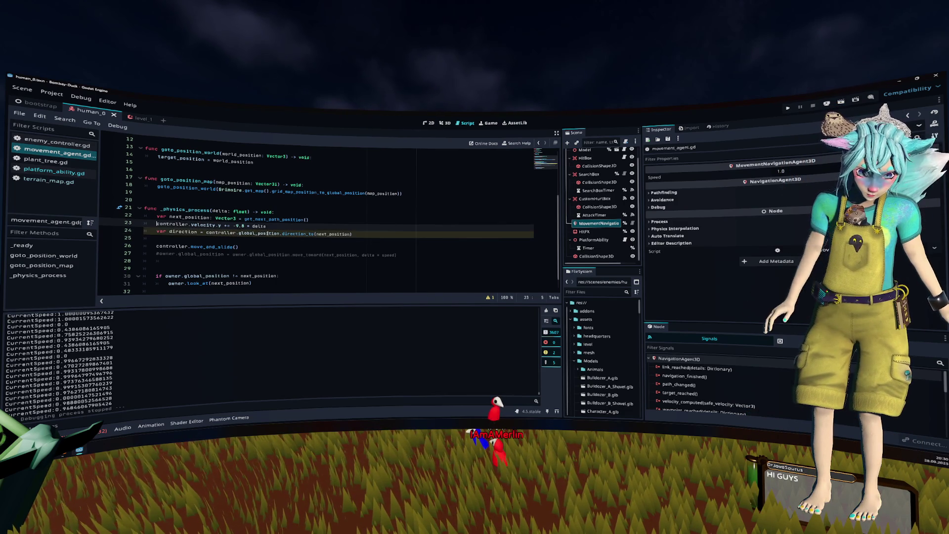
pyautogui.press('Return')
pyautogui.press('Up')
pyautogui.write('controller.velocity')
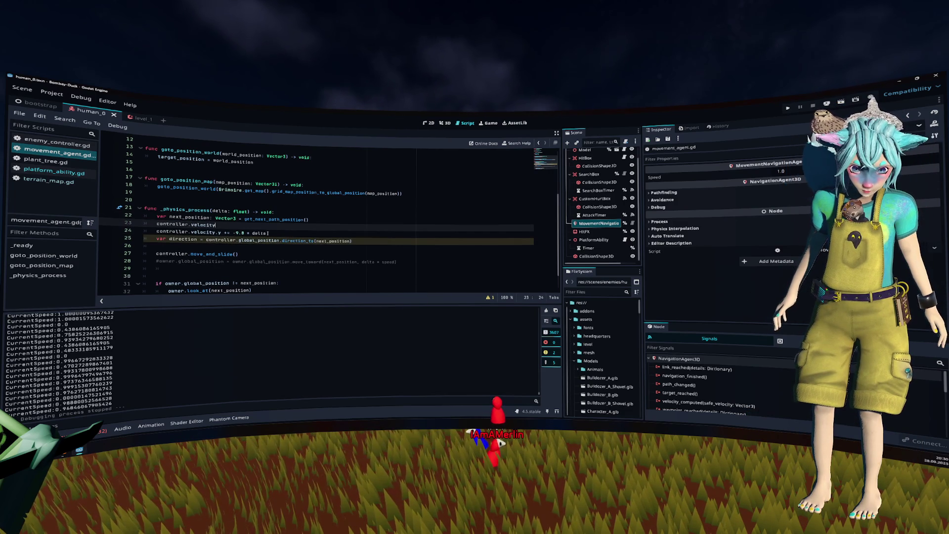
pyautogui.press('Down')
pyautogui.press('Down')
pyautogui.press('End')
pyautogui.hotkey('shift', 'Home')
pyautogui.hotkey('ctrl', 'x')
pyautogui.press('Up')
pyautogui.press('Up')
pyautogui.press('Up')
pyautogui.press('Home')
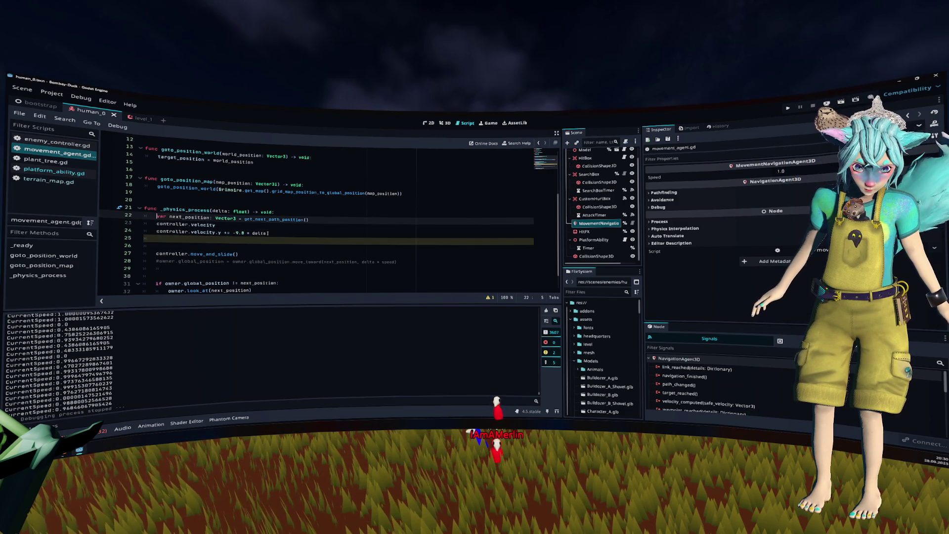
pyautogui.press('End')
pyautogui.press('Return')
pyautogui.hotkey('ctrl', 'v')
pyautogui.press('Down')
pyautogui.press('End')
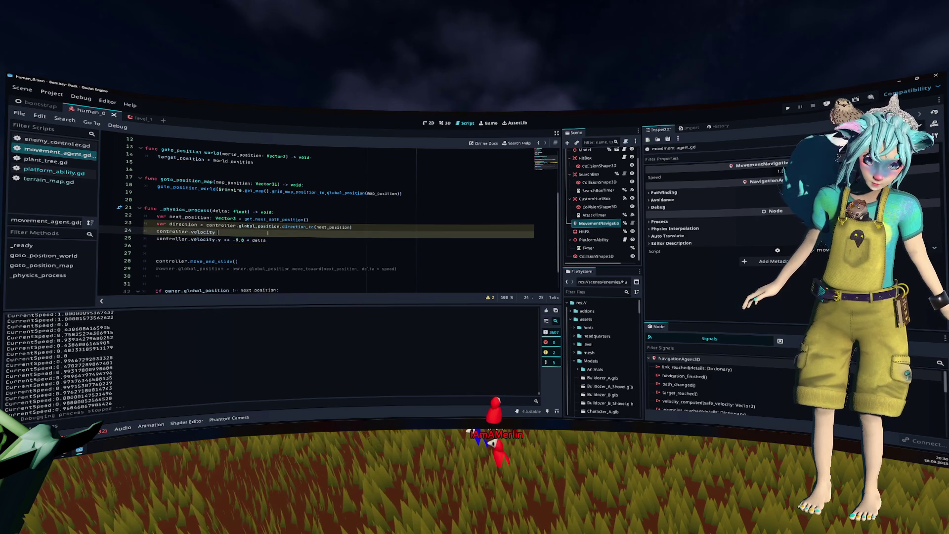
pyautogui.write('= direction * speed * delta')
# Delete the blank lines and commented-out move_toward line, then save movement_agent.gd.
pyautogui.press('Down')
pyautogui.press('Down')
pyautogui.press('Delete')
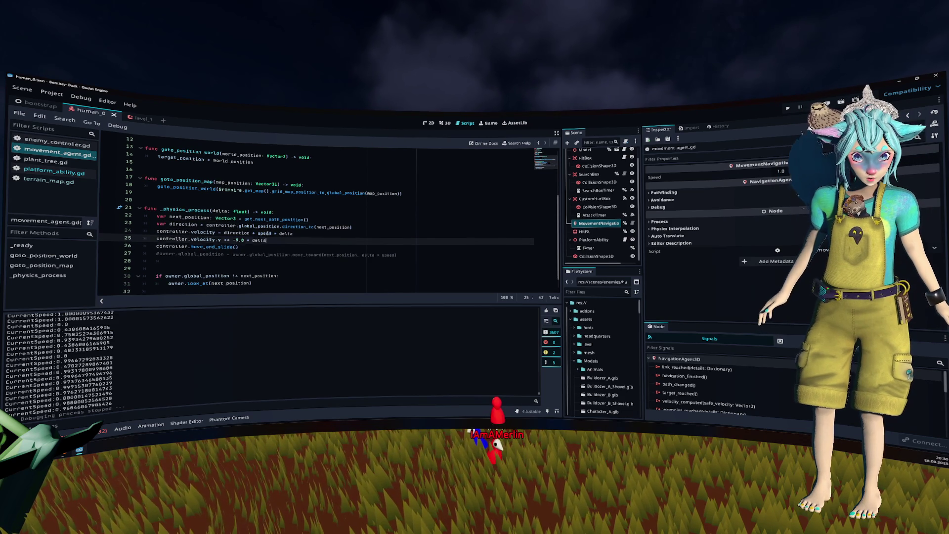
pyautogui.press('BackSpace')
pyautogui.press('Down')
pyautogui.press('Down')
pyautogui.press('Down')
pyautogui.hotkey('shift', 'Up')
pyautogui.hotkey('shift', 'Home')
pyautogui.press('BackSpace')
pyautogui.press('Down')
pyautogui.press('BackSpace')
pyautogui.press('BackSpace')
pyautogui.press('BackSpace')
pyautogui.press('BackSpace')
pyautogui.hotkey('ctrl', 's')
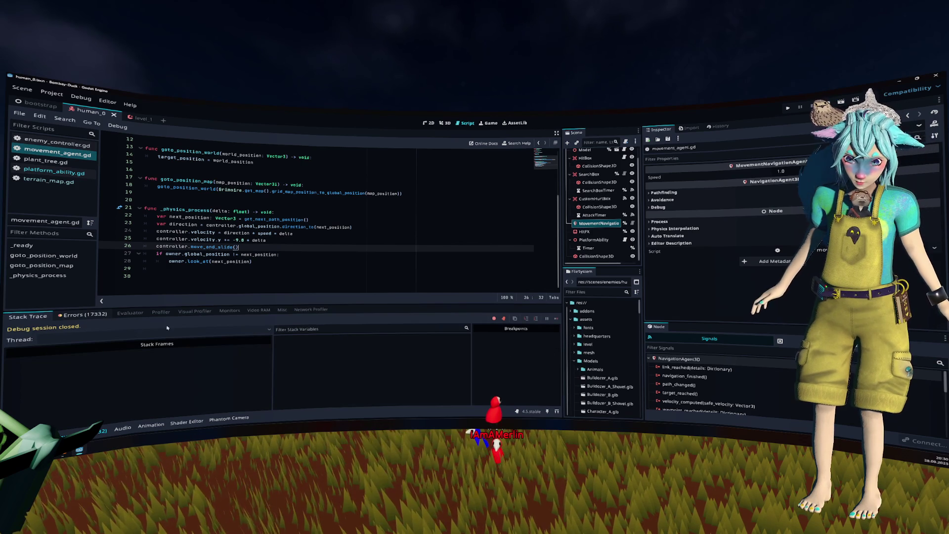
# Inspect the colinear-vector warning in the Errors tab and jump to its code.
pyautogui.moveTo(559, 329); pyautogui.dragTo(562, 392)
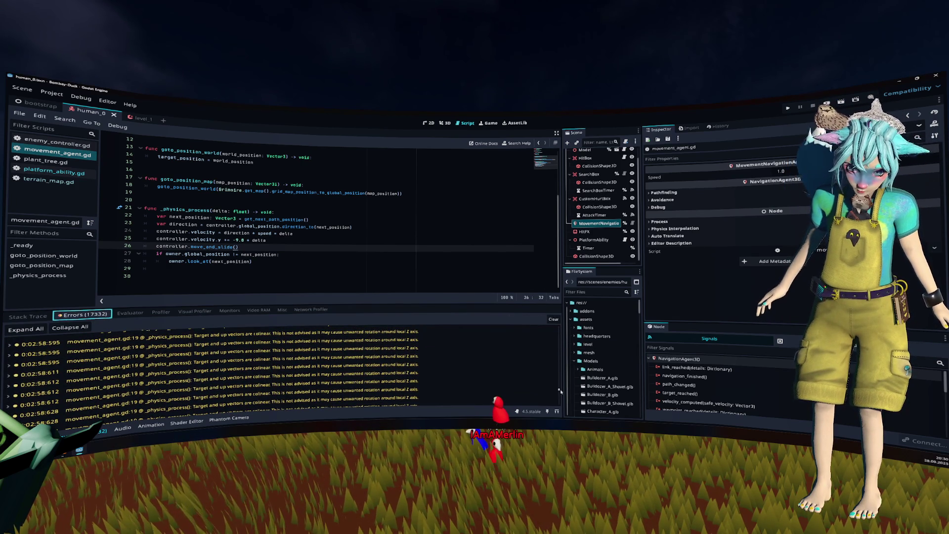
pyautogui.click(448, 380)
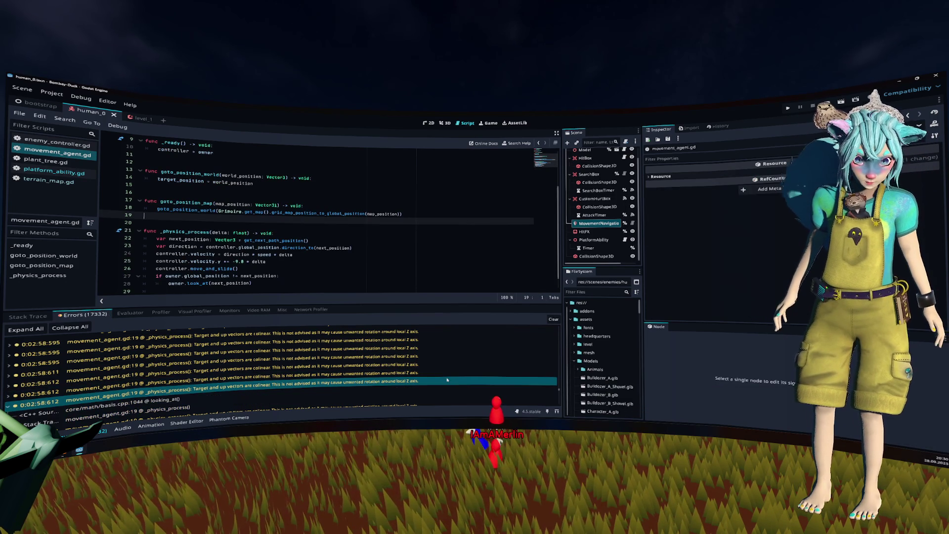
pyautogui.doubleClick(448, 380)
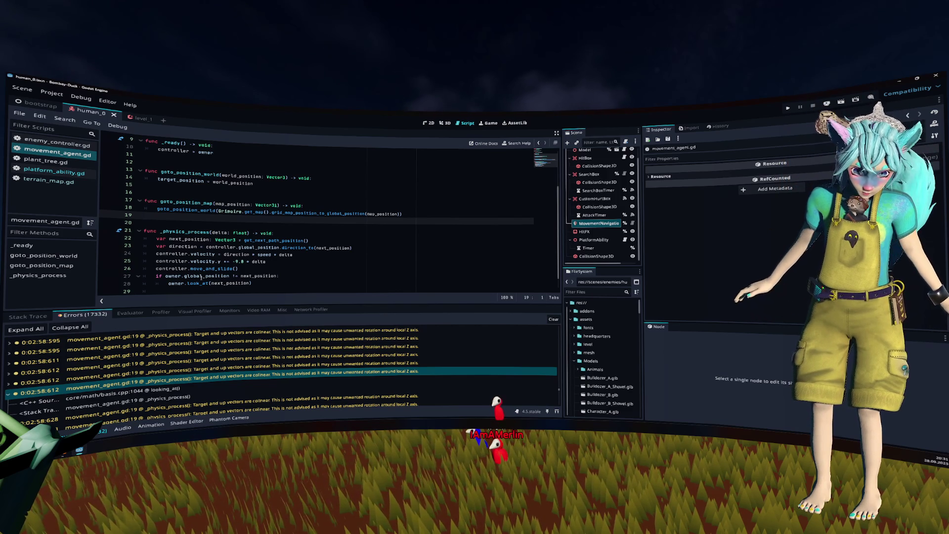
# Make look_at use direction, guarded by if direction != Vector3.ZERO, and run the project.
pyautogui.doubleClick(191, 246)
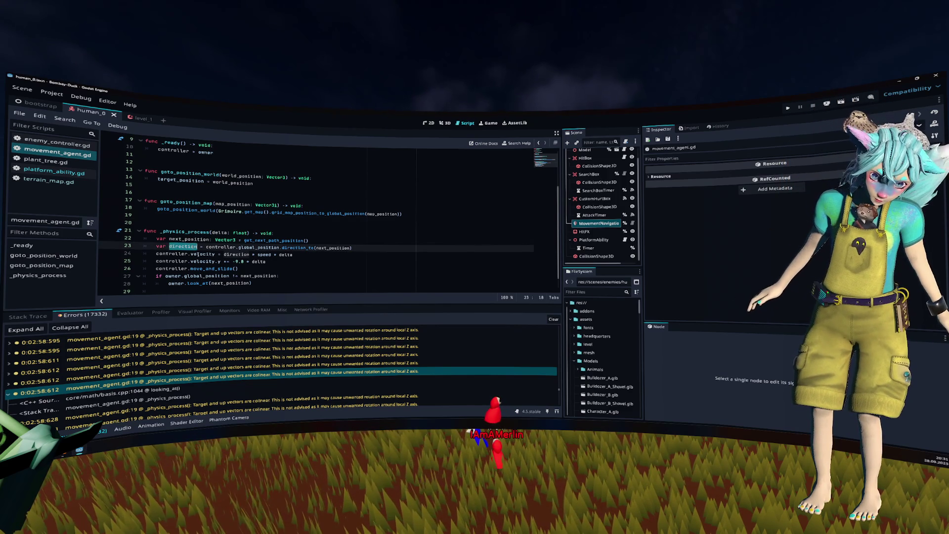
pyautogui.doubleClick(228, 282)
pyautogui.hotkey('ctrl', 'v')
pyautogui.doubleClick(206, 276)
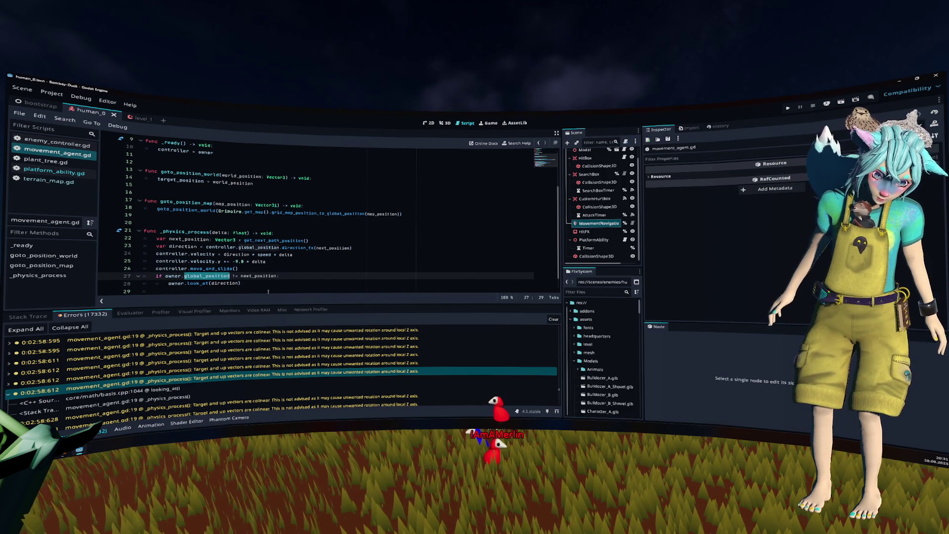
pyautogui.hotkey('ctrl', 'z')
pyautogui.click(283, 267)
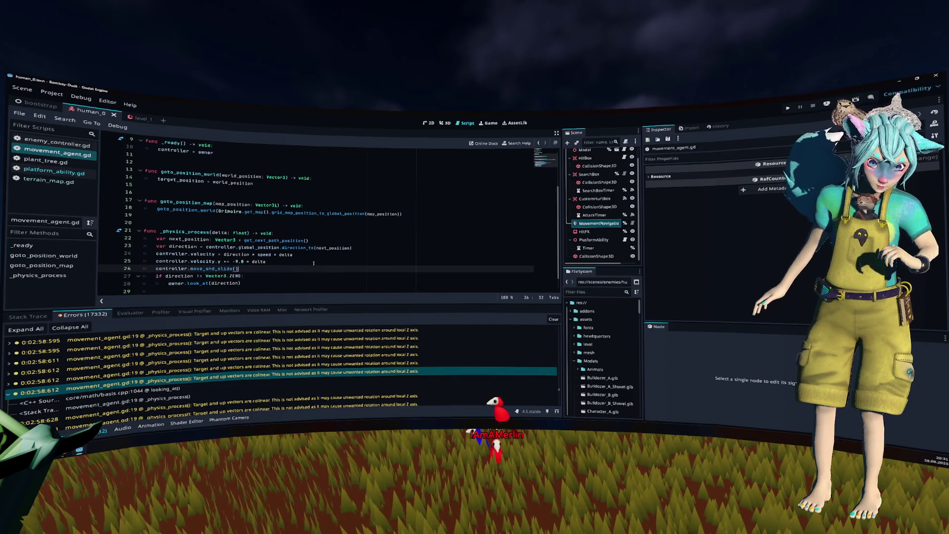
pyautogui.click(788, 107)
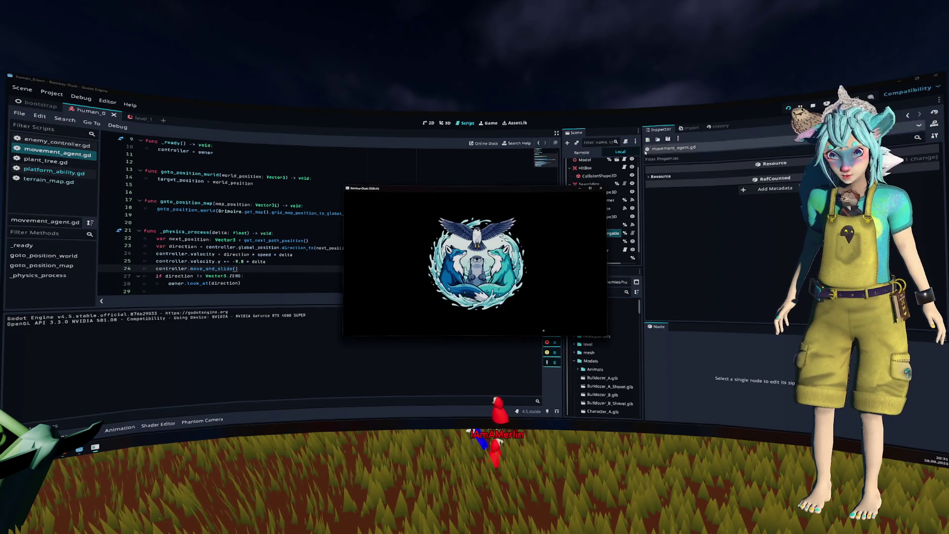
# Retype the controller variable on line 7 as EnemyController, relaunch the game and press Play.
pyautogui.press('Return')
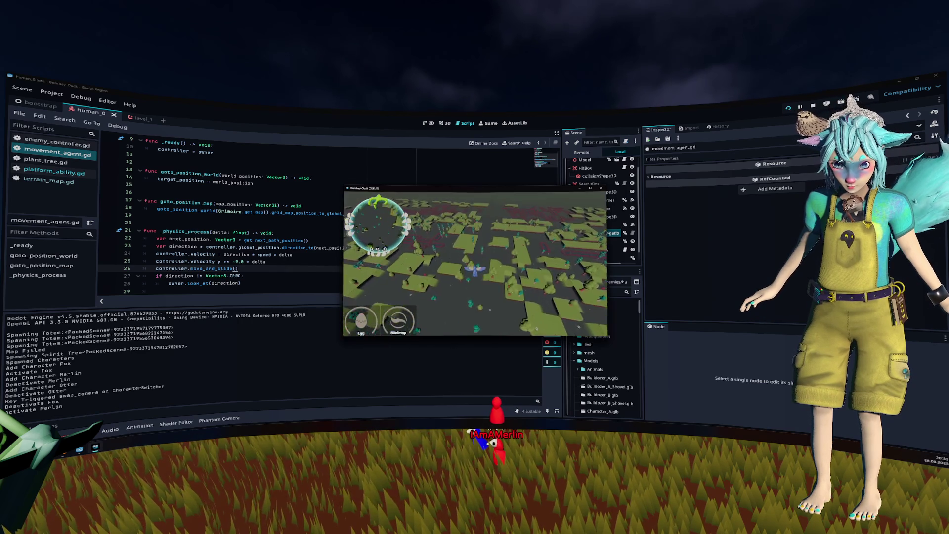
pyautogui.hotkey('ctrl', 'End')
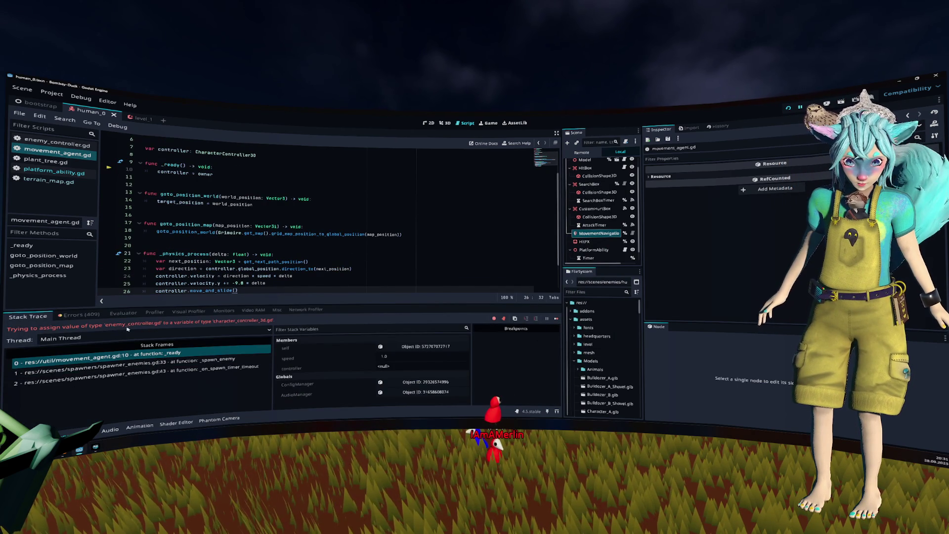
pyautogui.scroll(2, 243, 176)
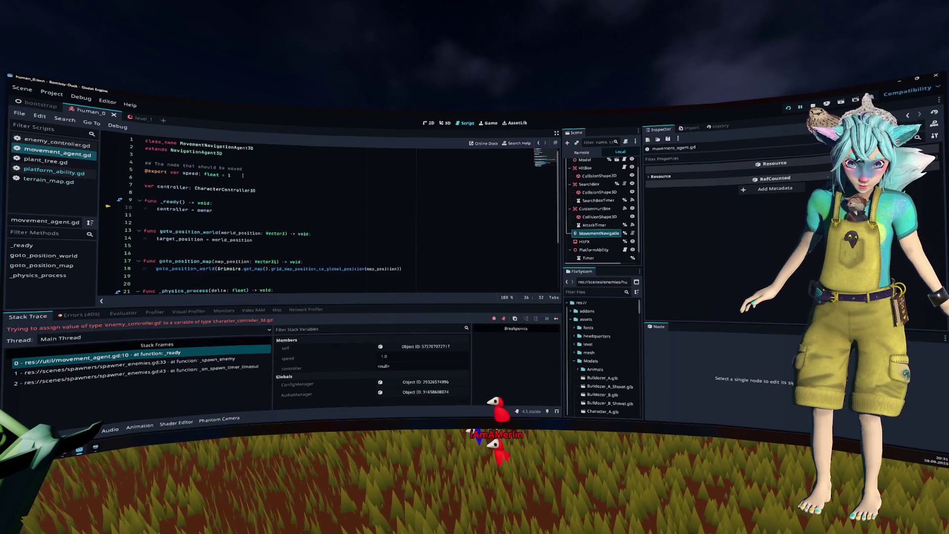
pyautogui.click(236, 190)
pyautogui.write('Enemy')
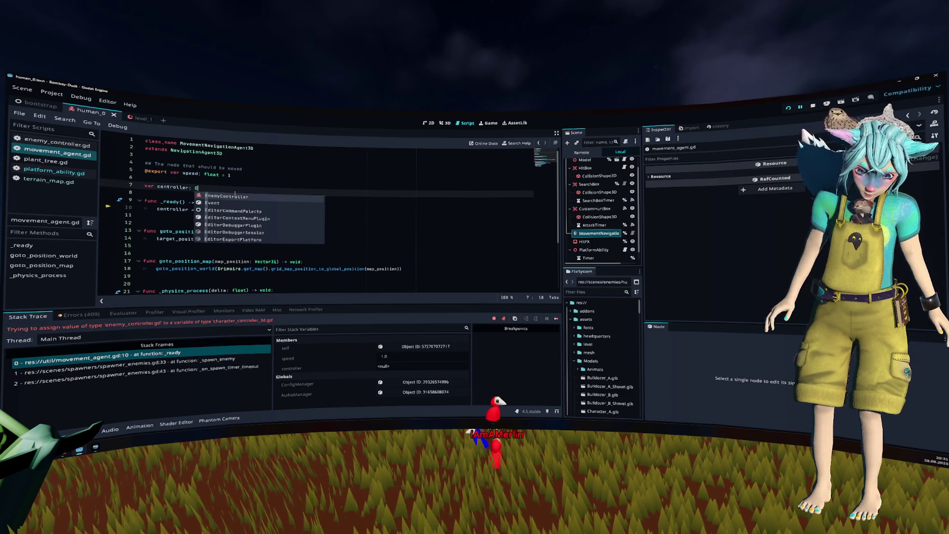
pyautogui.press('Return')
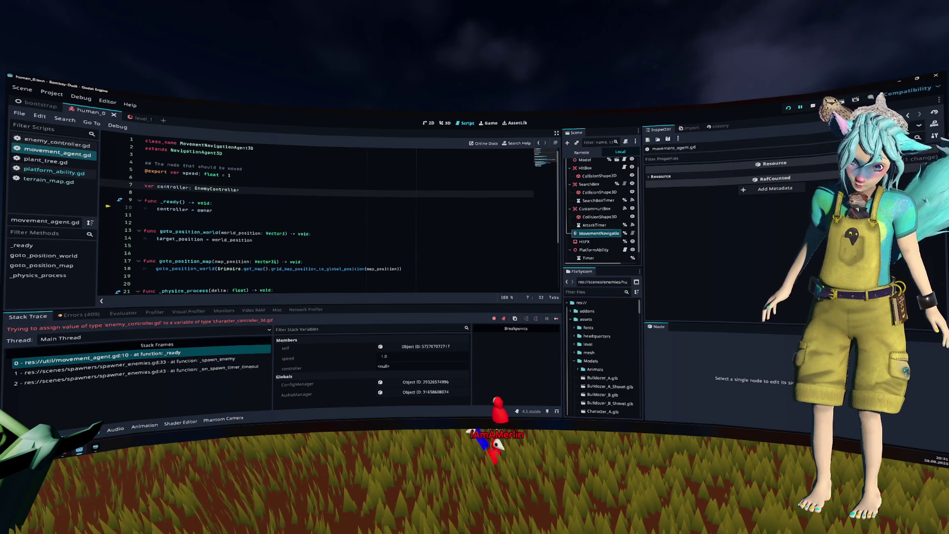
pyautogui.click(789, 112)
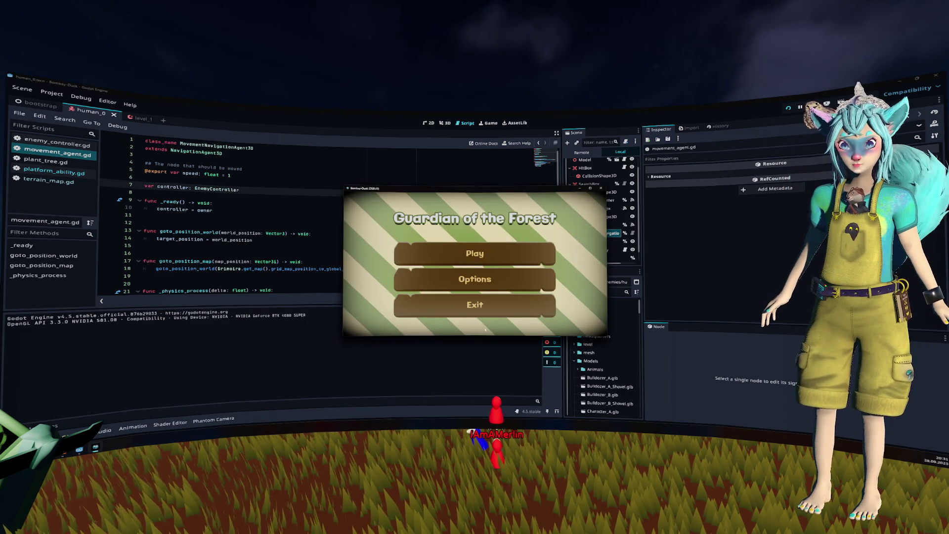
pyautogui.click(485, 250)
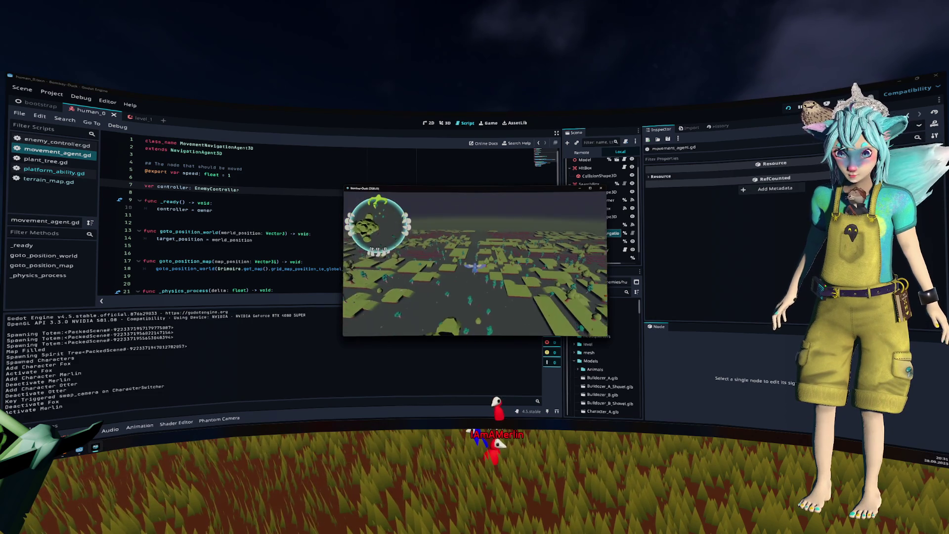
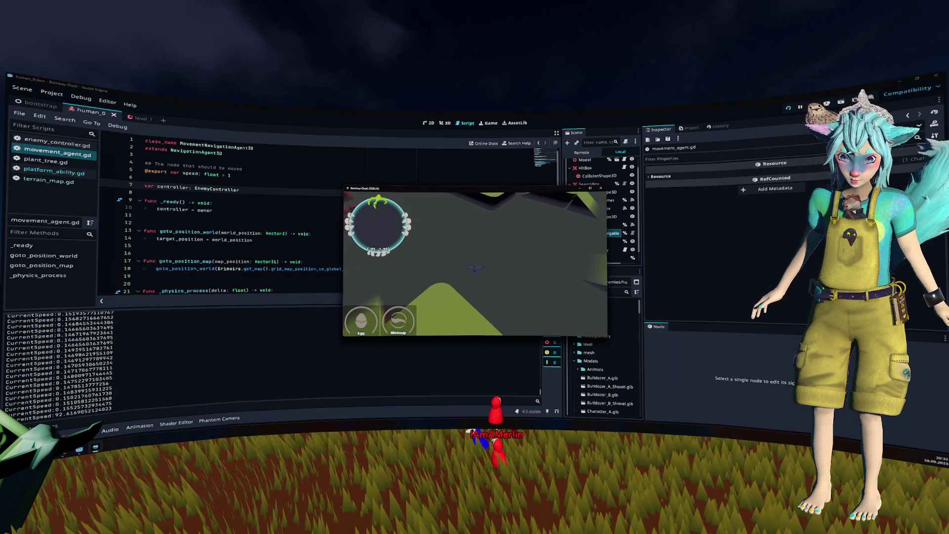
# Delete line 25 'controller.velocity.y += -9.8 * delta' and run the game without gravity.
pyautogui.click(283, 232)
pyautogui.scroll(-3, 283, 223)
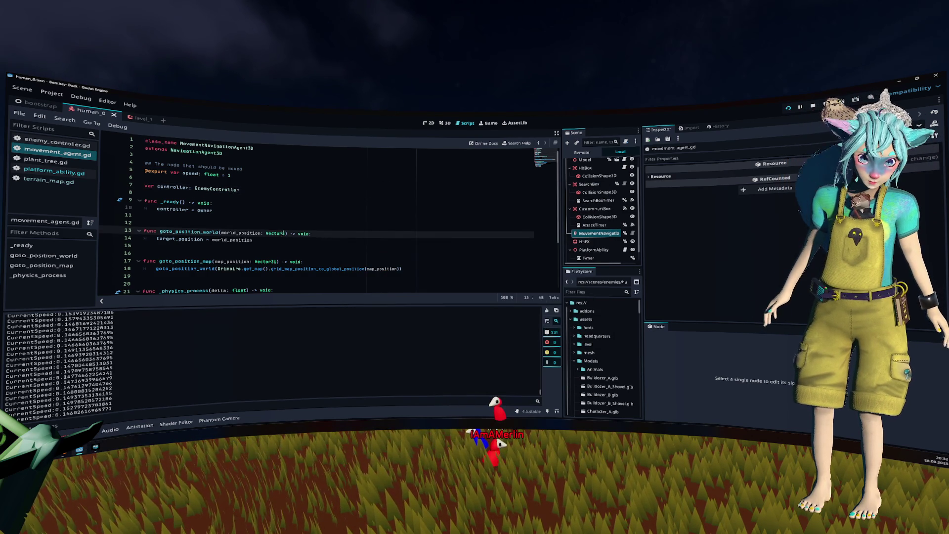
pyautogui.click(299, 248)
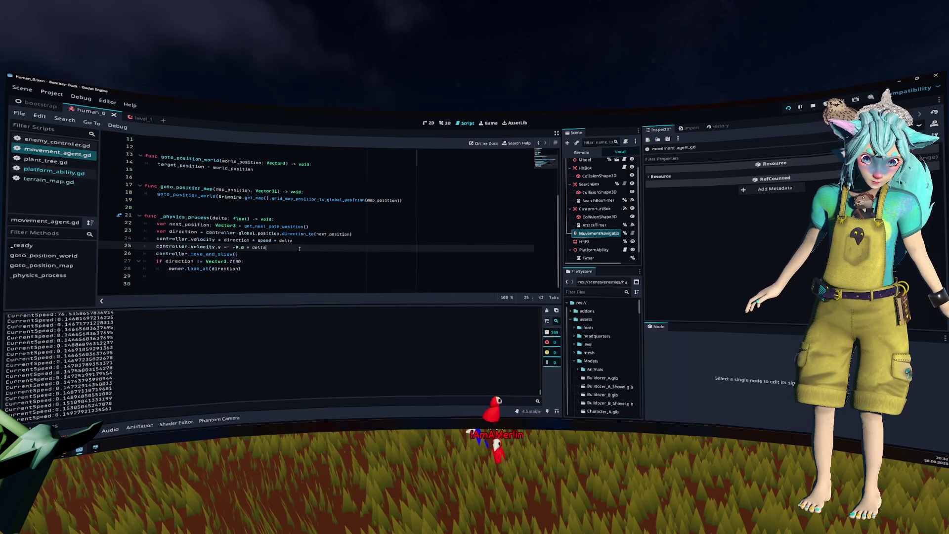
pyautogui.hotkey('shift', 'Home')
pyautogui.hotkey('shift', 'Home')
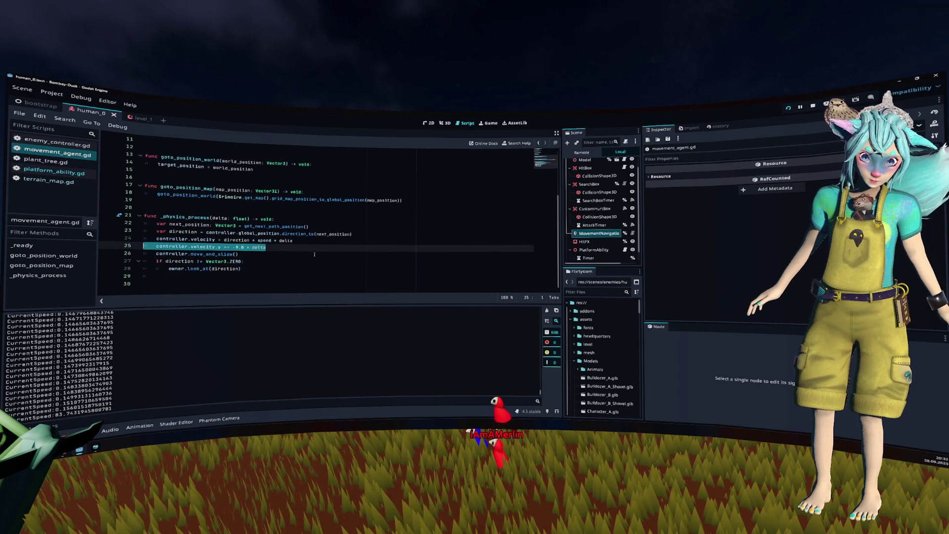
pyautogui.press('BackSpace')
pyautogui.press('BackSpace')
pyautogui.press('F5')
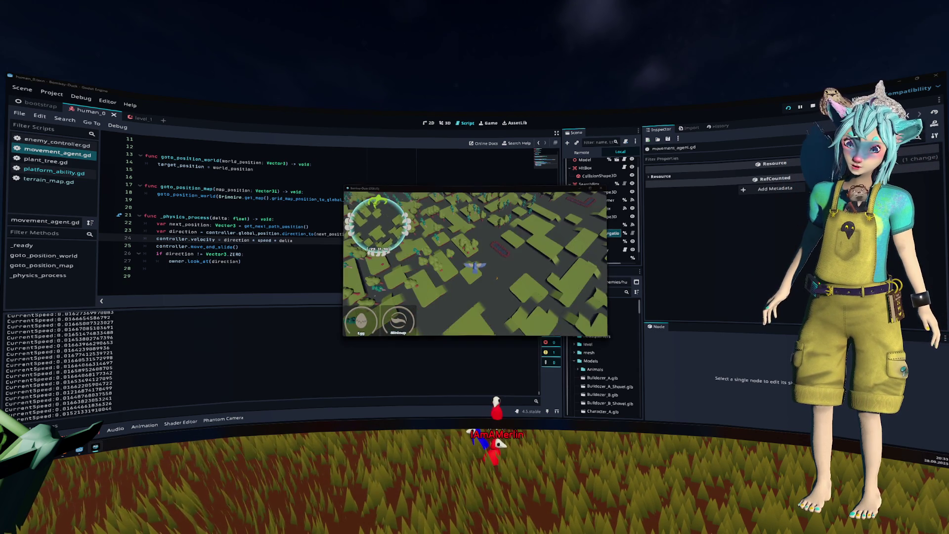
# Stop the game, re-add the gravity line as 'controller.velocity.y += -1 * delta', and save.
pyautogui.press('F8')
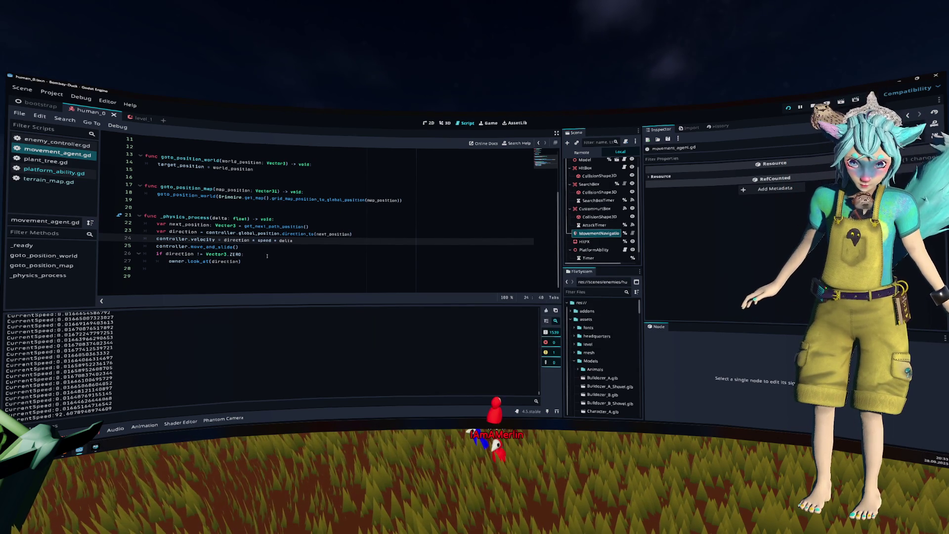
pyautogui.press('Return')
pyautogui.write('controller.velocity.y += -9.8 * delta')
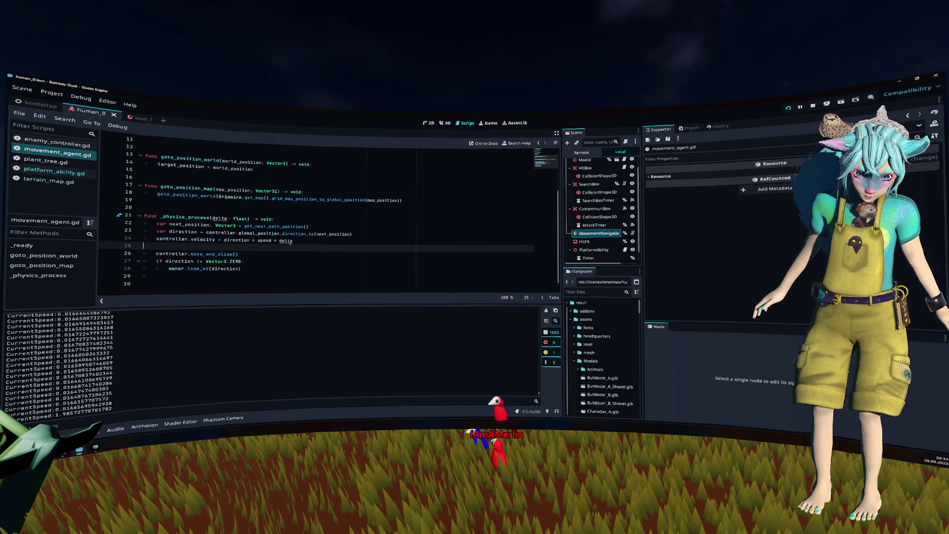
pyautogui.doubleClick(241, 247)
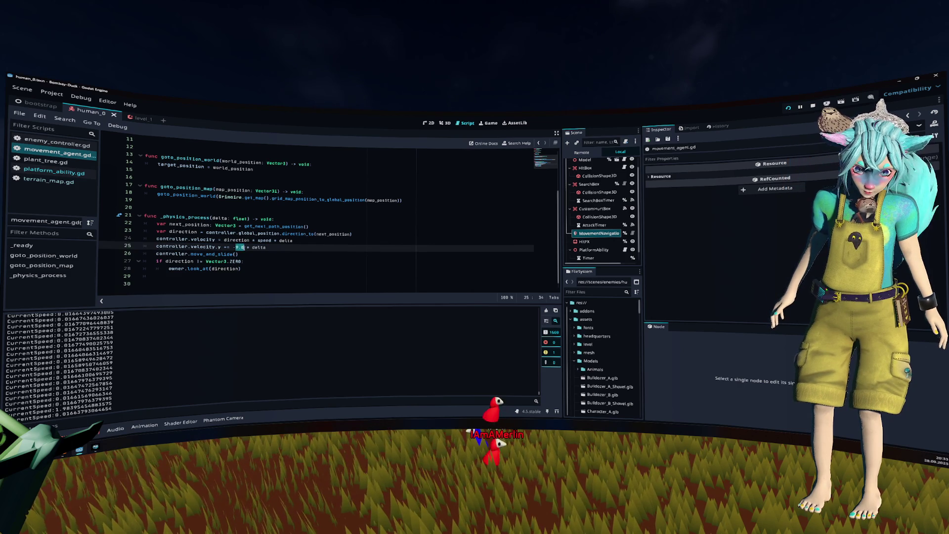
pyautogui.hotkey('ctrl', 's')
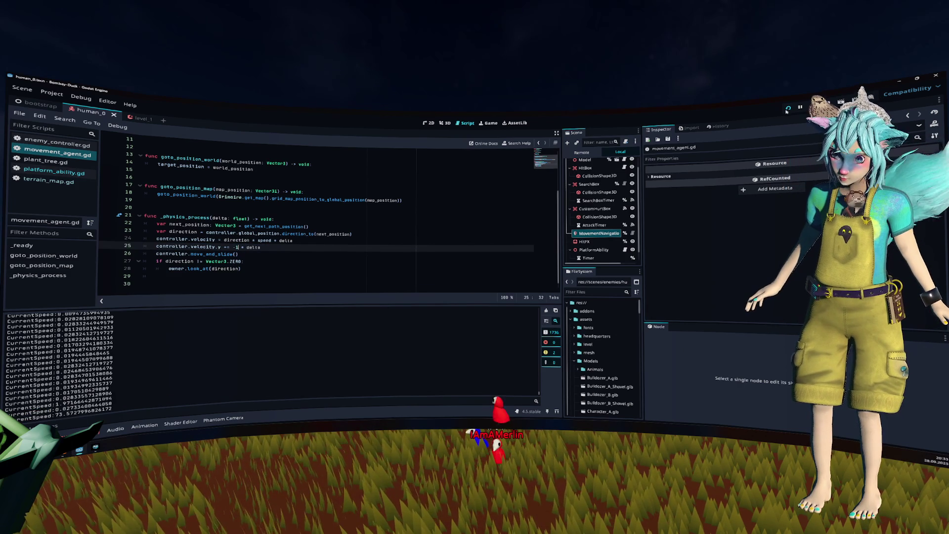
# Clear the output and playtest the game from the aerial bird camera, then close it.
pyautogui.click(789, 109)
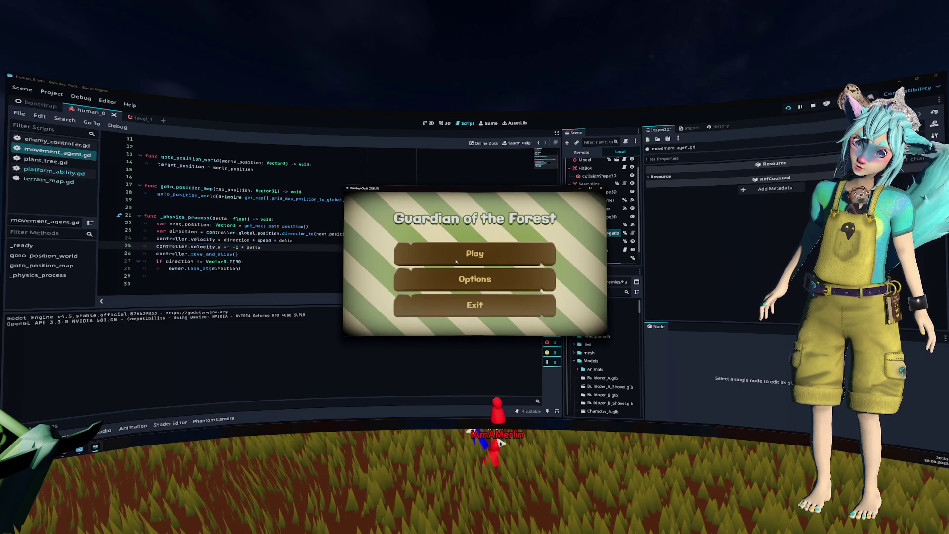
pyautogui.click(456, 259)
pyautogui.press('c')
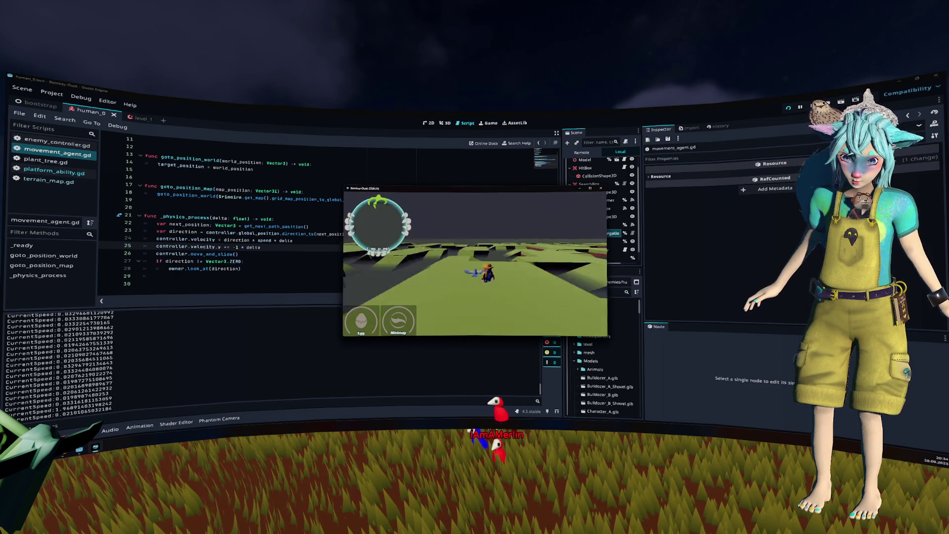
pyautogui.press('F8')
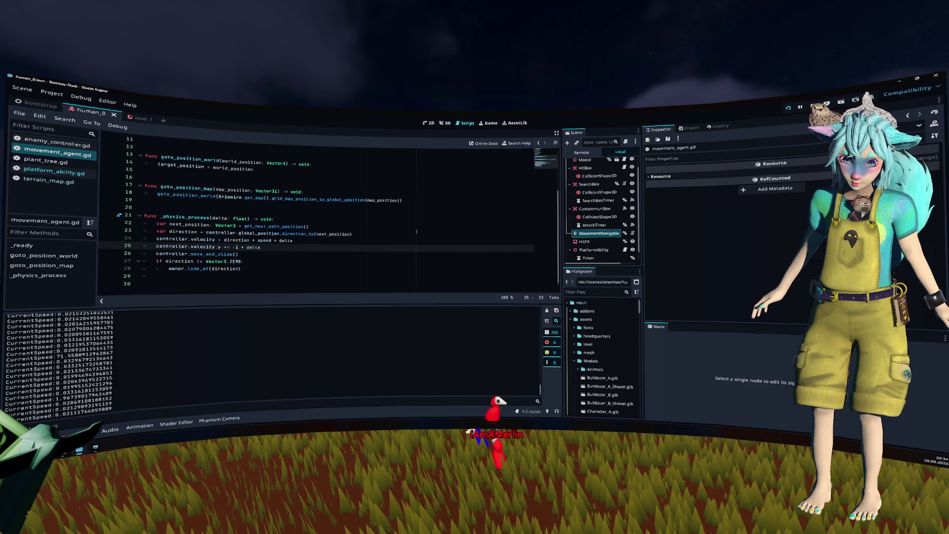
# Change the exported speed on line 5 to 40 and relaunch the game.
pyautogui.scroll(3, 365, 226)
pyautogui.click(253, 176)
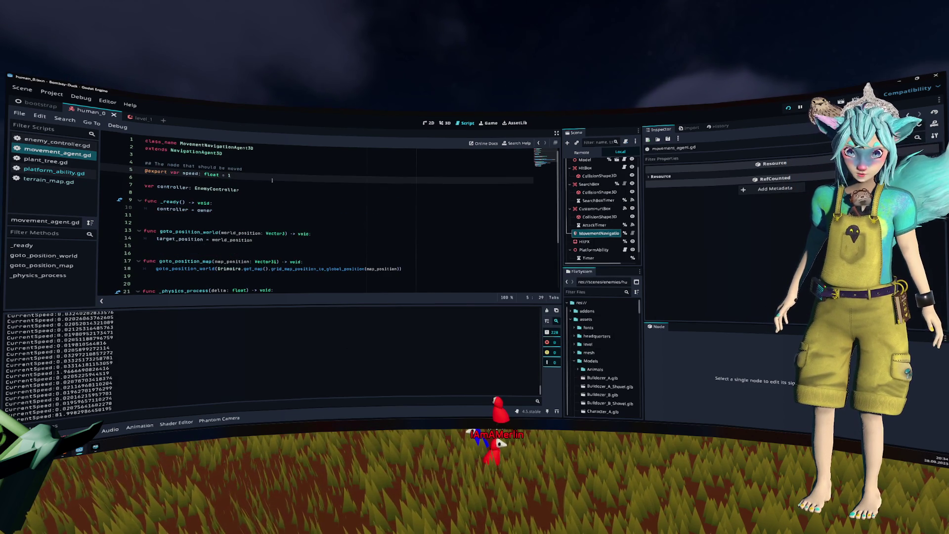
pyautogui.press('F5')
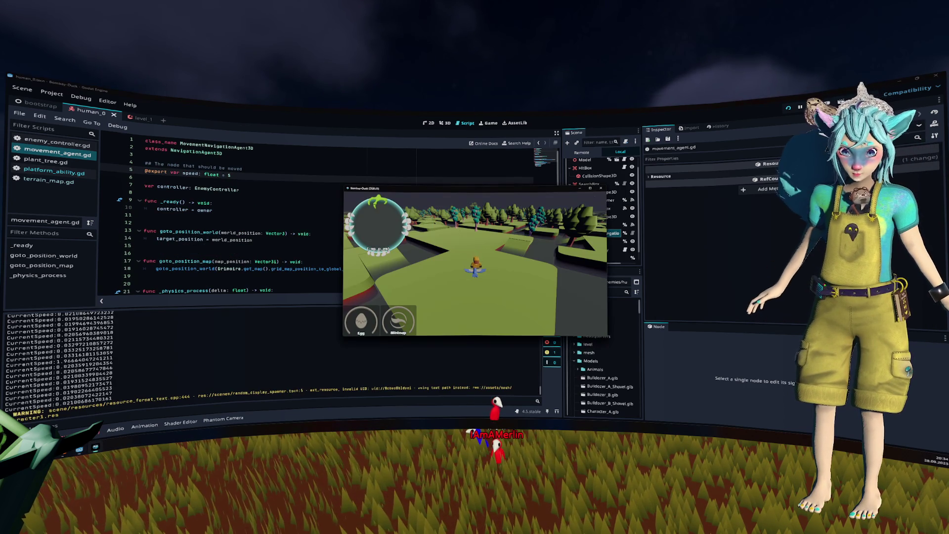
pyautogui.press('F8')
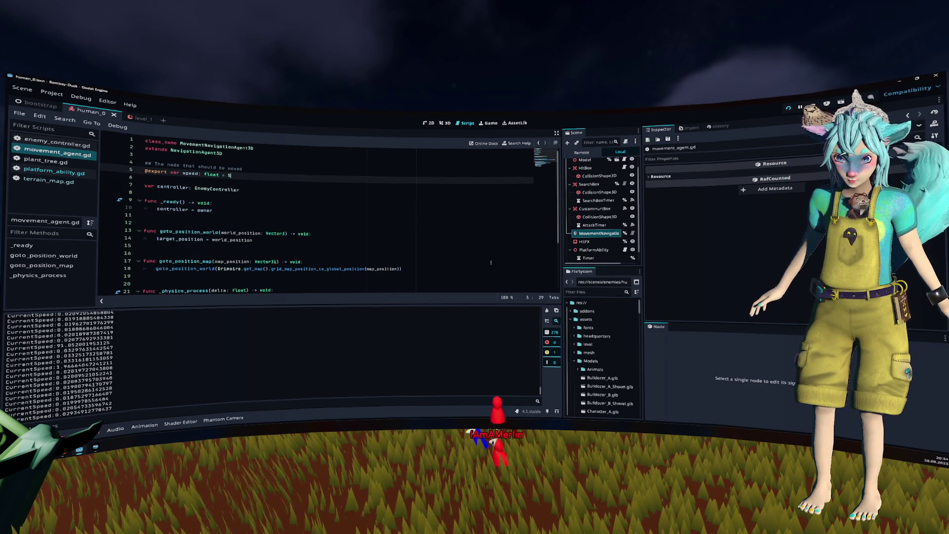
pyautogui.hotkey('shift', 'Left')
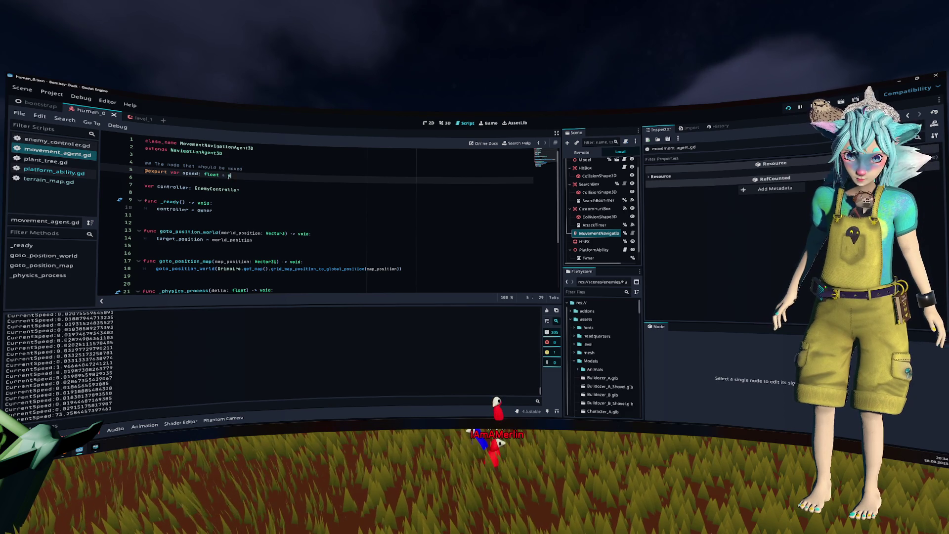
pyautogui.write('0')
pyautogui.click(775, 115)
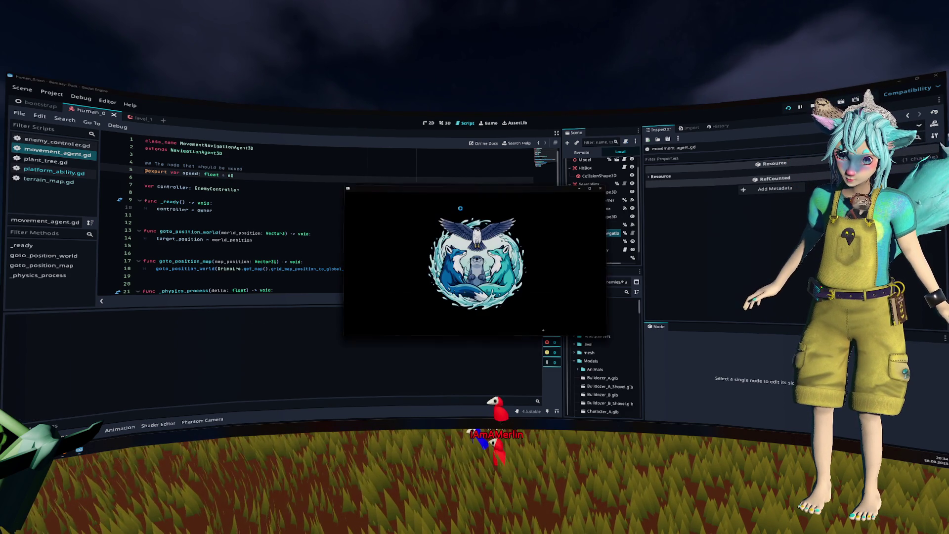
# Switch from Fox to Merlin, Otter and back to Merlin in the game, then return to script line 26.
pyautogui.press('Tab')
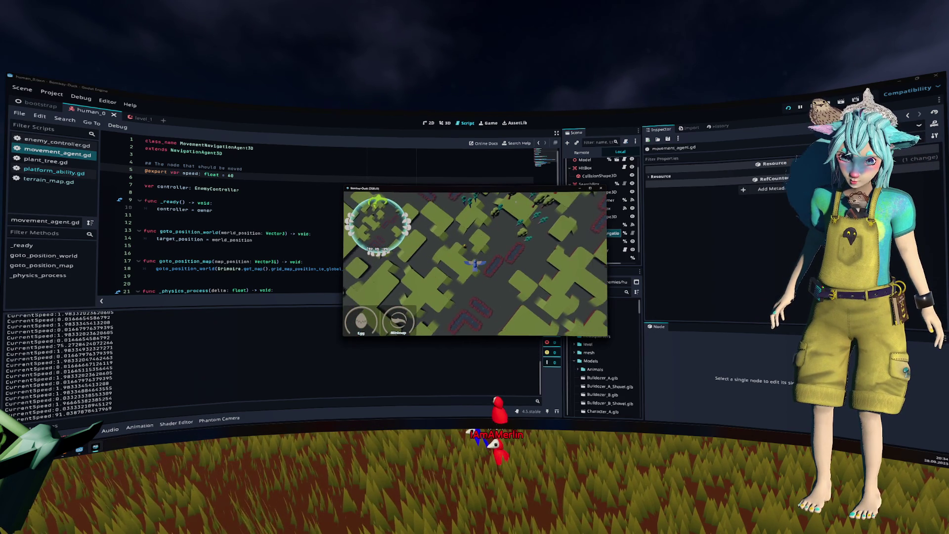
pyautogui.press('Tab')
pyautogui.press('Tab')
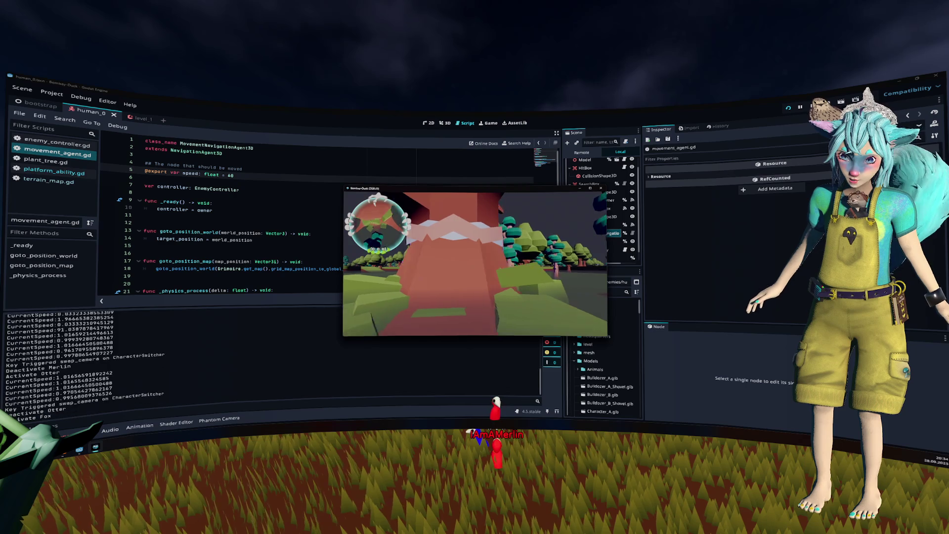
pyautogui.press('Tab')
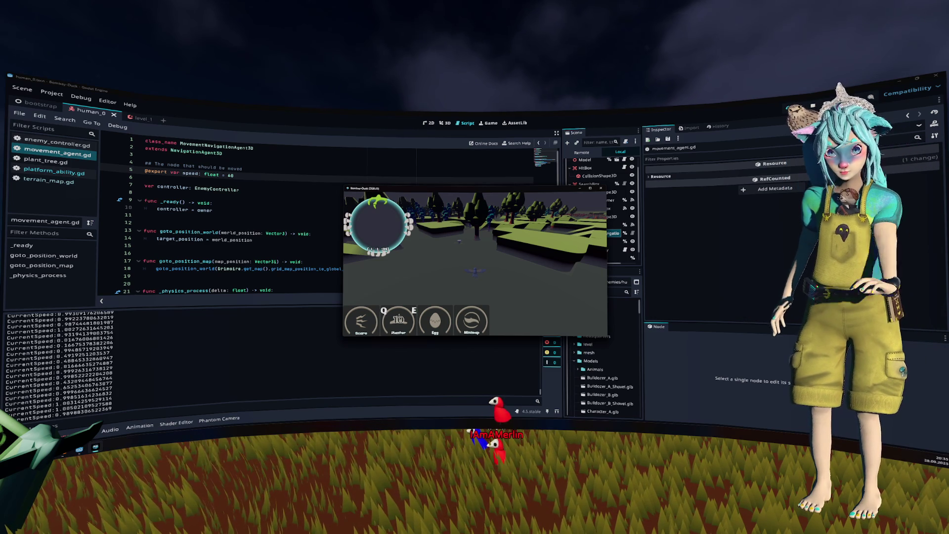
pyautogui.scroll(-3, 317, 222)
pyautogui.click(237, 247)
pyautogui.click(293, 253)
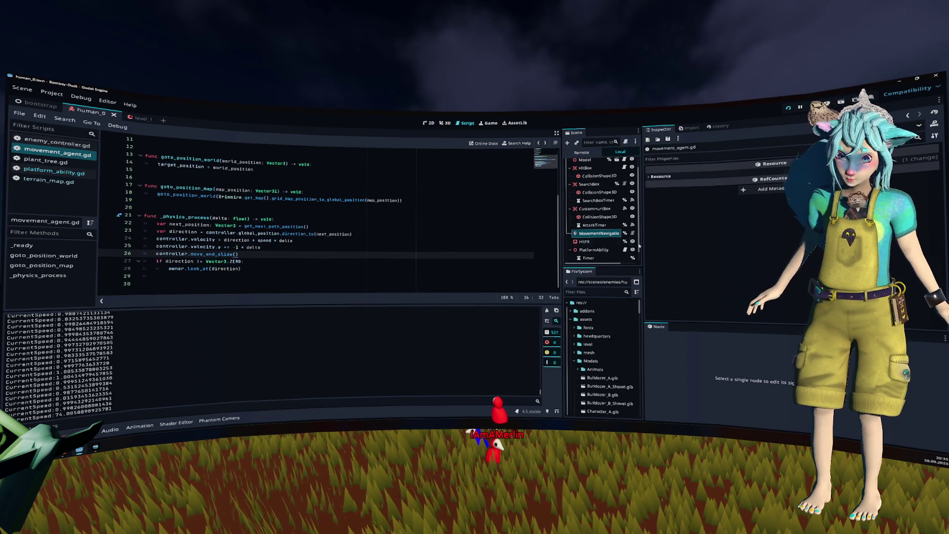
# Open platform_ability.gd from the PlatformAbility node, then jump to toggle_platform in terrain_map.gd.
pyautogui.click(625, 250)
pyautogui.scroll(-2, 411, 224)
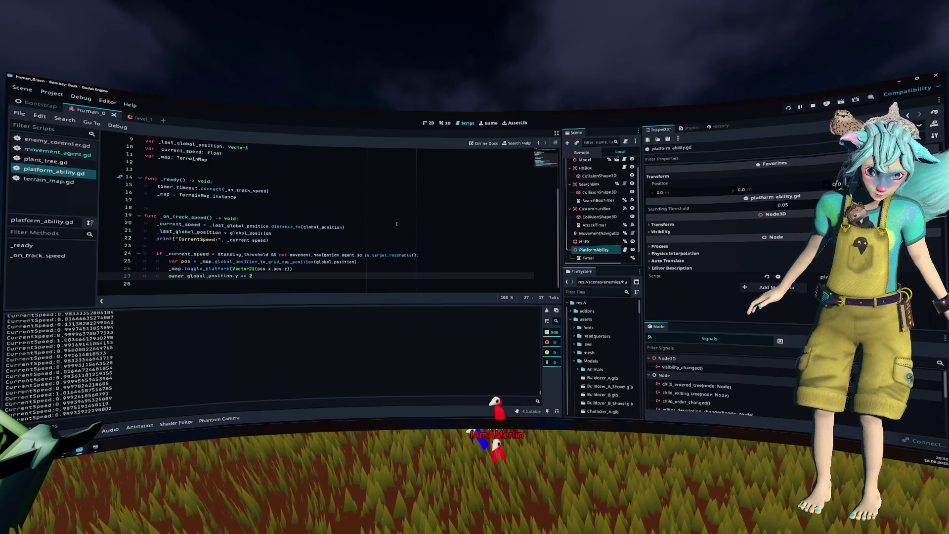
pyautogui.keyDown('ctrl'); pyautogui.click(201, 269); pyautogui.keyUp('ctrl')
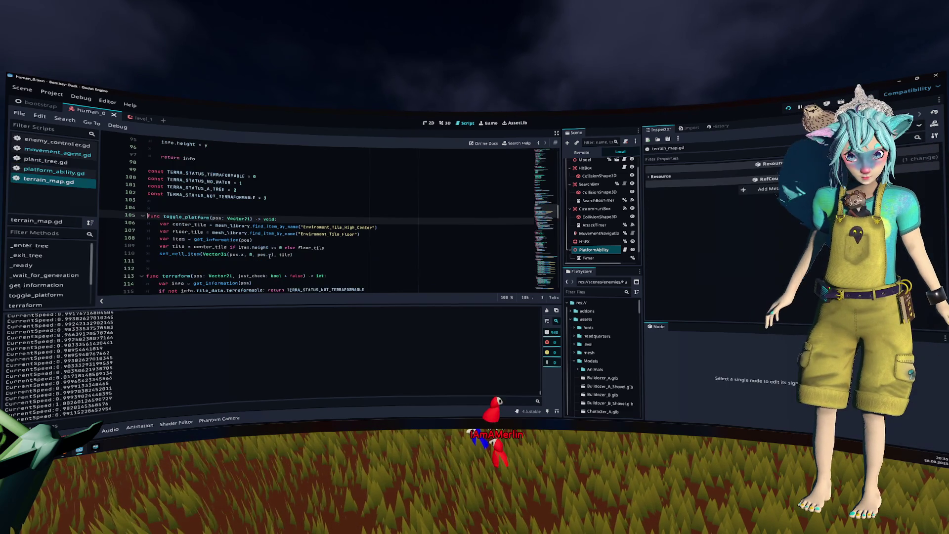
# Give toggle_platform an int return type.
pyautogui.write('bool')
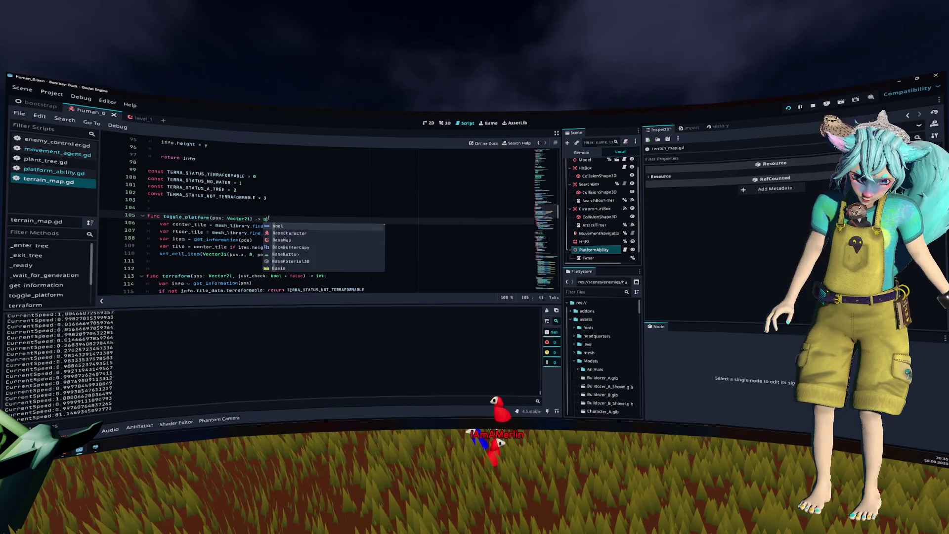
pyautogui.press('Escape')
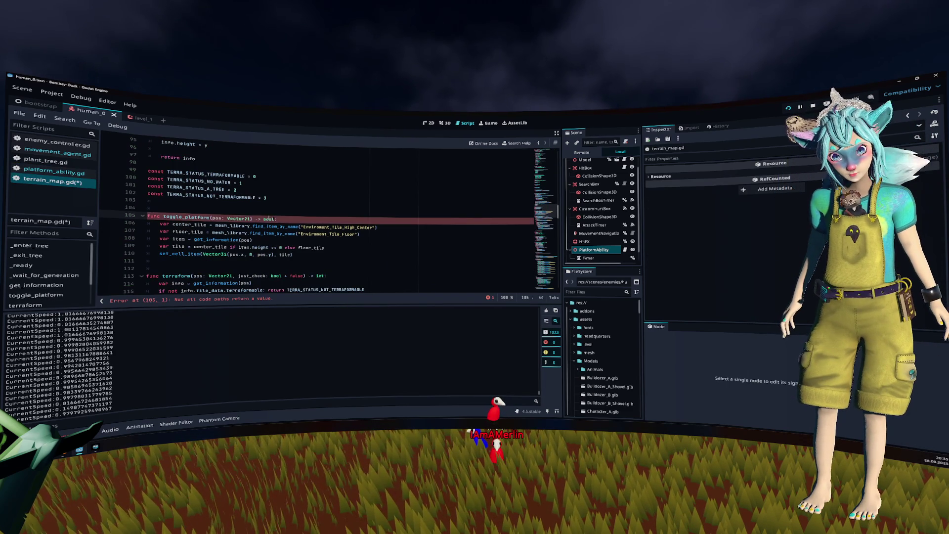
pyautogui.write('int')
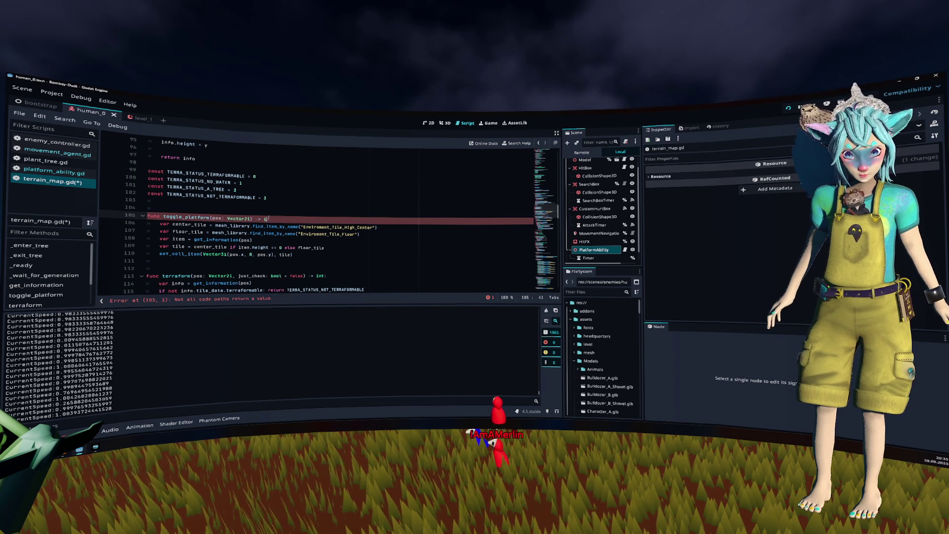
pyautogui.press('Escape')
pyautogui.press('Down')
pyautogui.press('Down')
pyautogui.press('Down')
pyautogui.press('Down')
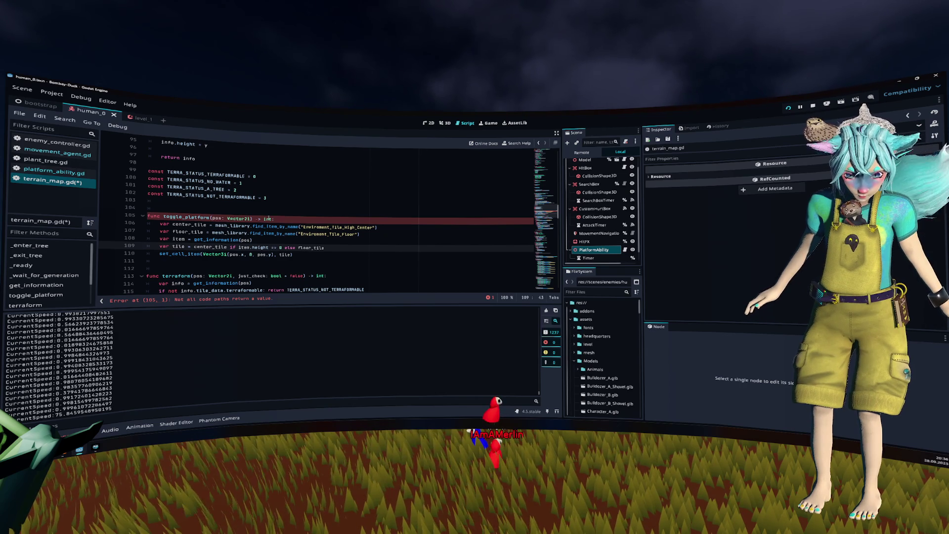
# Add an 'if item.height == 0:' check returning 1 after line 110.
pyautogui.click(239, 247)
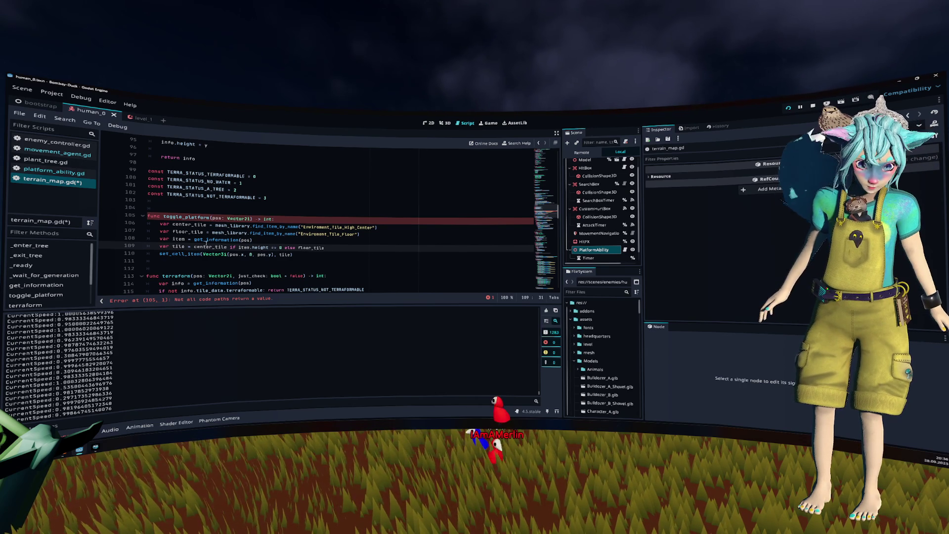
pyautogui.press('Right')
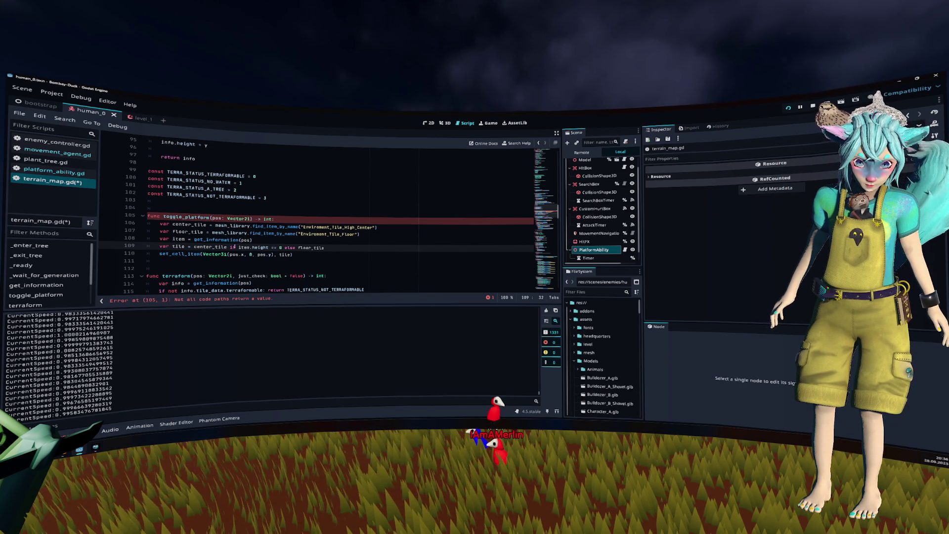
pyautogui.moveTo(238, 247); pyautogui.dragTo(269, 247)
pyautogui.hotkey('ctrl', 'c')
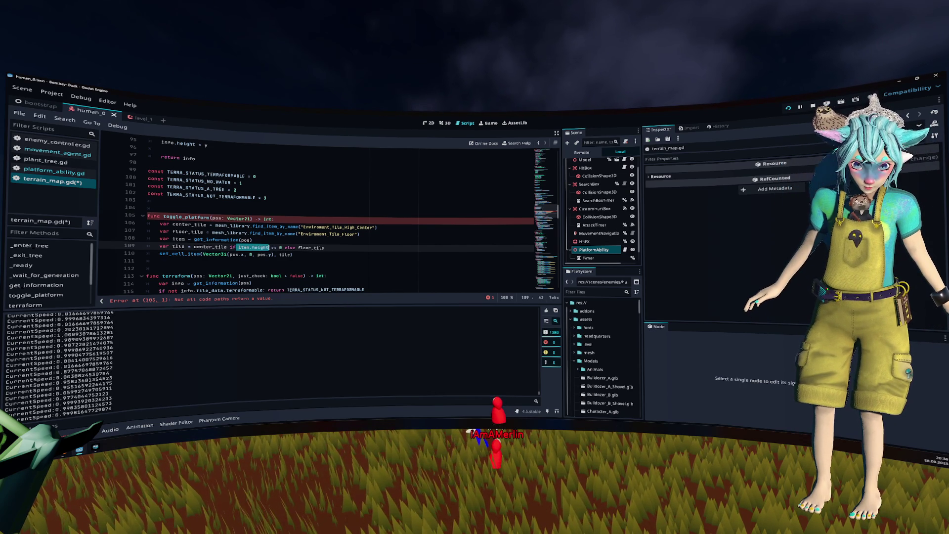
pyautogui.click(307, 254)
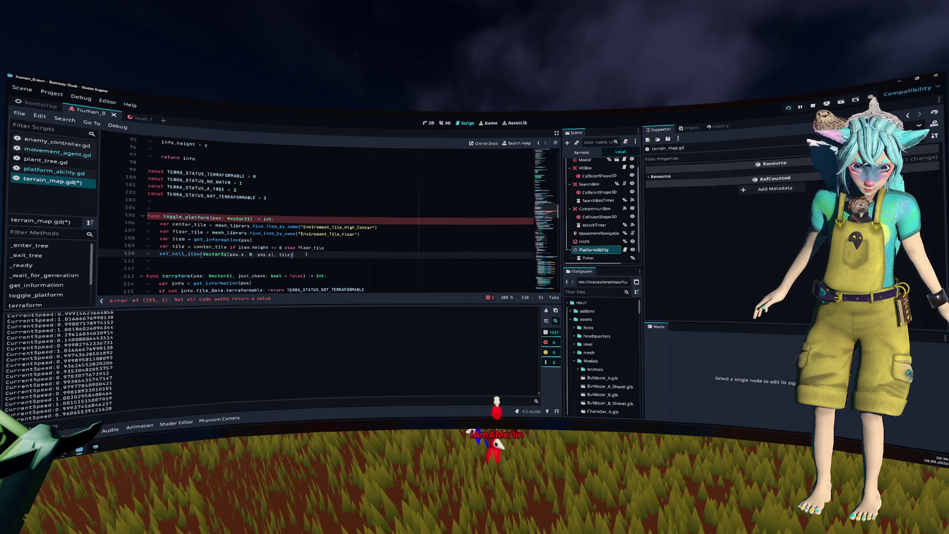
pyautogui.press('Return')
pyautogui.hotkey('ctrl', 'v')
pyautogui.write('== 0')
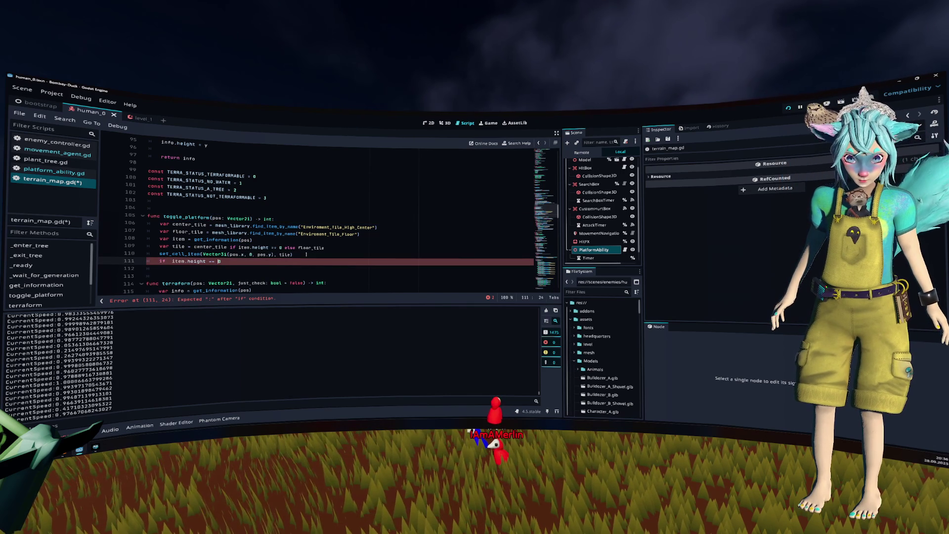
pyautogui.write(':')
pyautogui.press('Return')
pyautogui.write('return ')
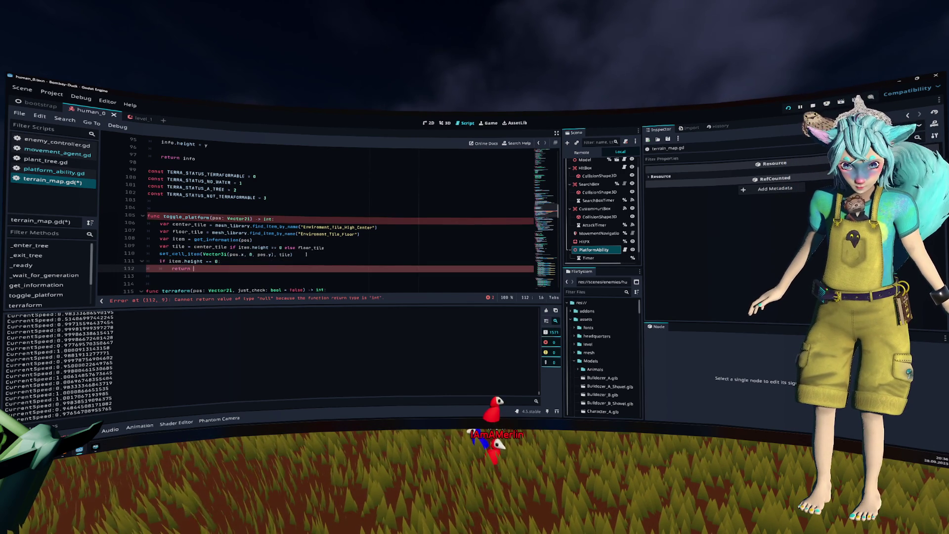
pyautogui.write('1')
pyautogui.press('BackSpace')
# Rewrite it as one line 'return 1 if item.height == 0 else -1' with correct indentation.
pyautogui.press('Up')
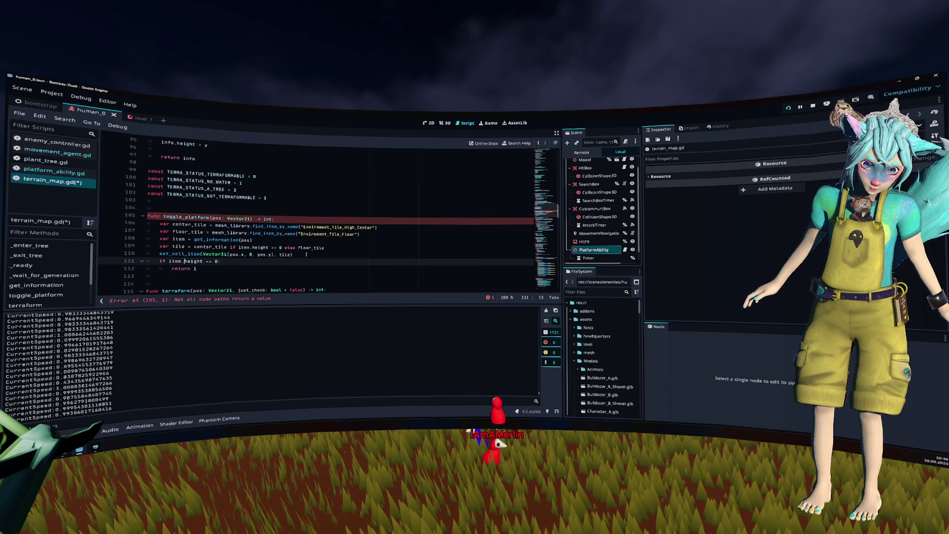
pyautogui.press('End')
pyautogui.press('Left')
pyautogui.hotkey('shift', 'Home')
pyautogui.press('BackSpace')
pyautogui.press('Down')
pyautogui.press('End')
pyautogui.write('if item.height == 0 else')
pyautogui.press('Up')
pyautogui.hotkey('ctrl', 'shift', 'k')
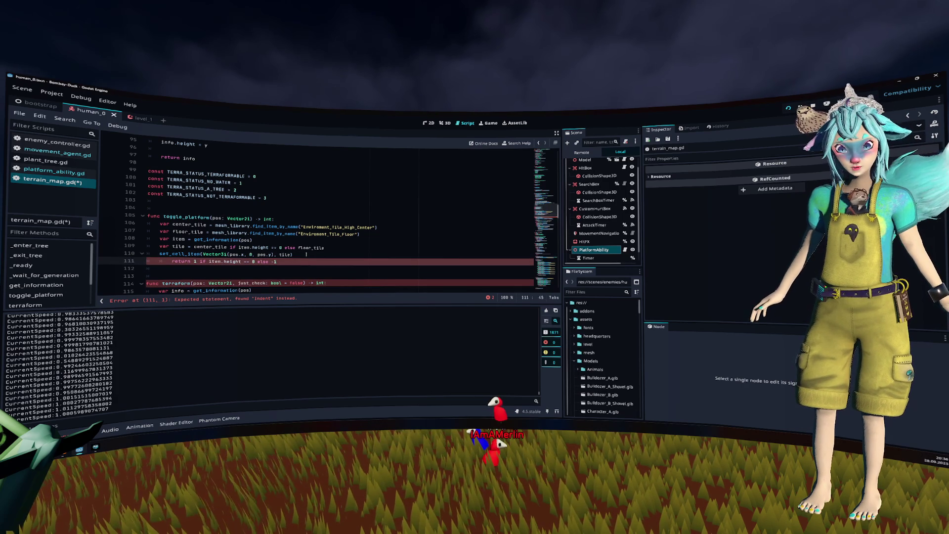
pyautogui.hotkey('shift', 'Tab')
pyautogui.press('Up')
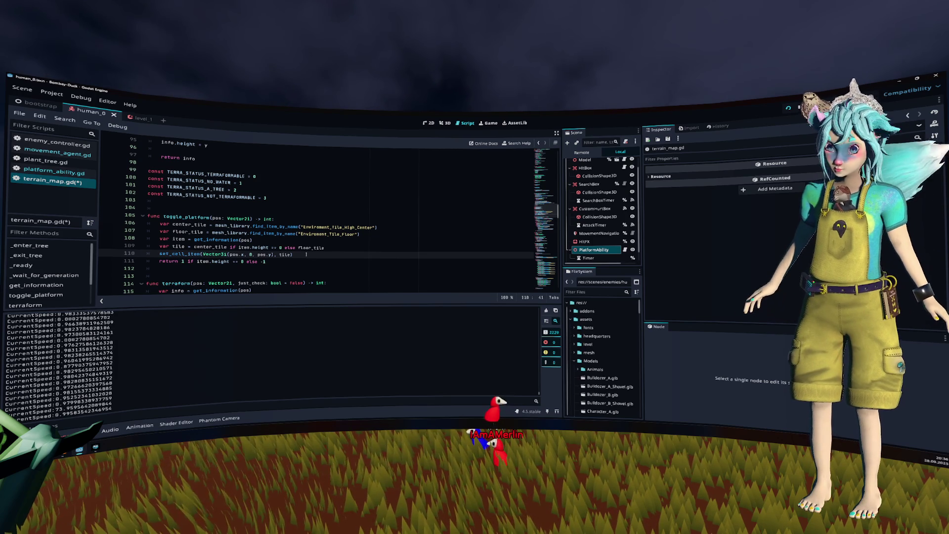
pyautogui.click(307, 254)
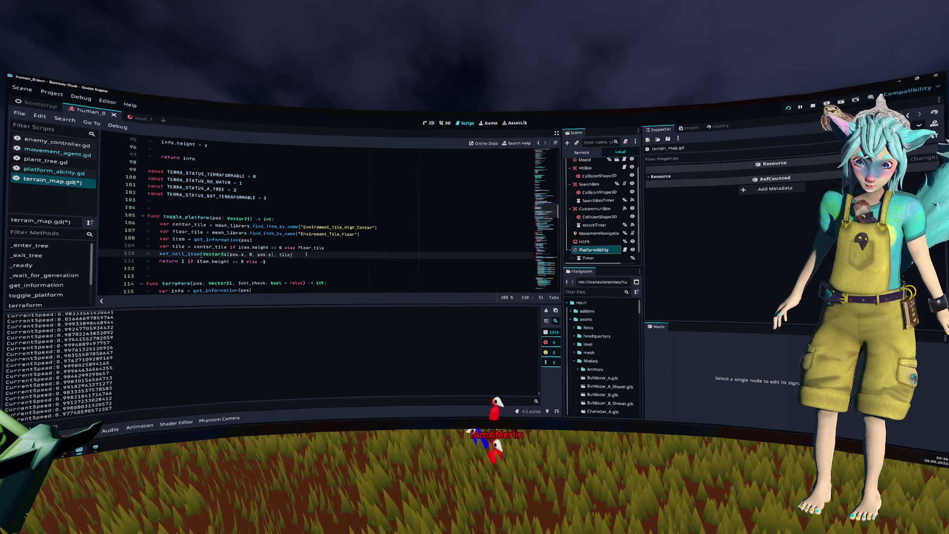
pyautogui.click(309, 260)
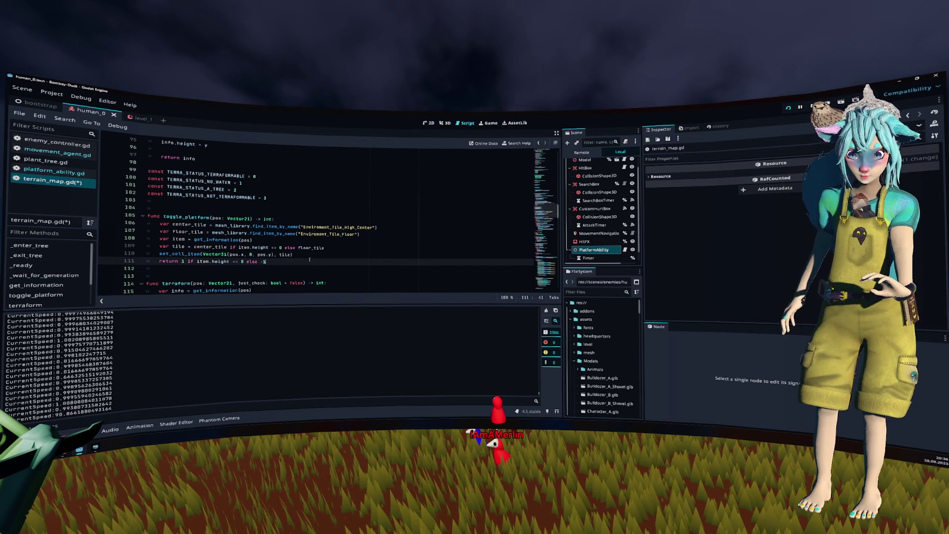
# Save terrain_map.gd and go back to platform_ability.gd.
pyautogui.hotkey('ctrl', 's')
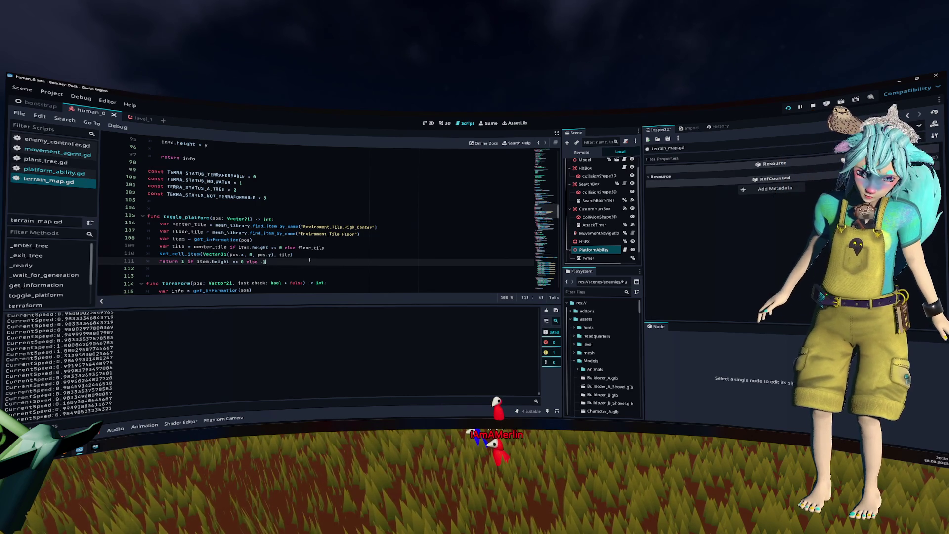
pyautogui.scroll(-4, 304, 241)
pyautogui.scroll(4, 303, 242)
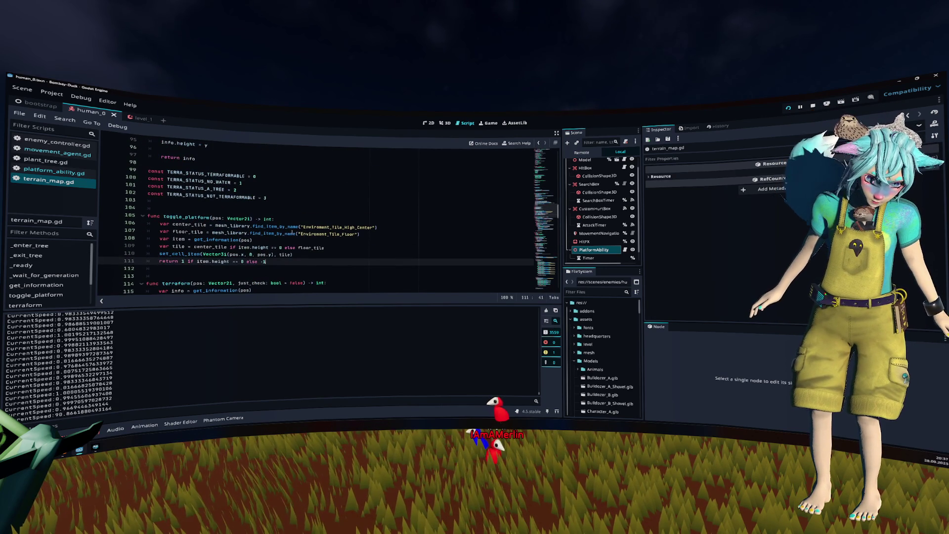
pyautogui.hotkey('alt', 'Left')
pyautogui.hotkey('alt', 'Left')
# Store toggle_platform's result in 'var elevation', multiply line 27 by elevation, and save.
pyautogui.click(254, 276)
pyautogui.click(169, 269)
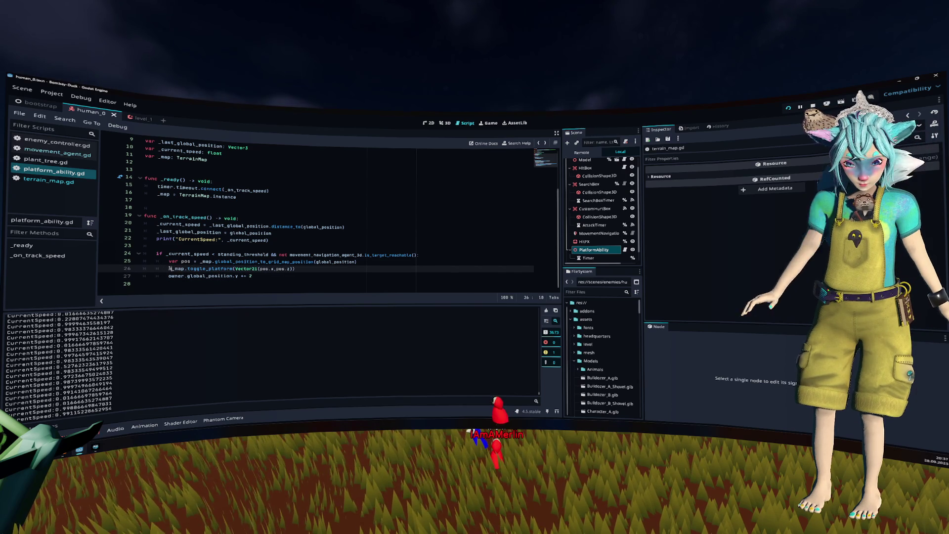
pyautogui.write('var r')
pyautogui.press('BackSpace')
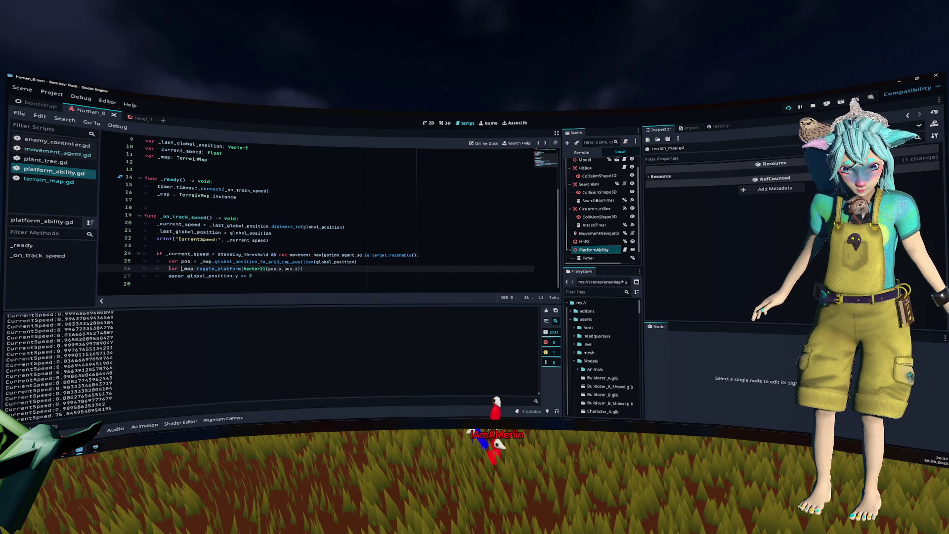
pyautogui.write('elevation =')
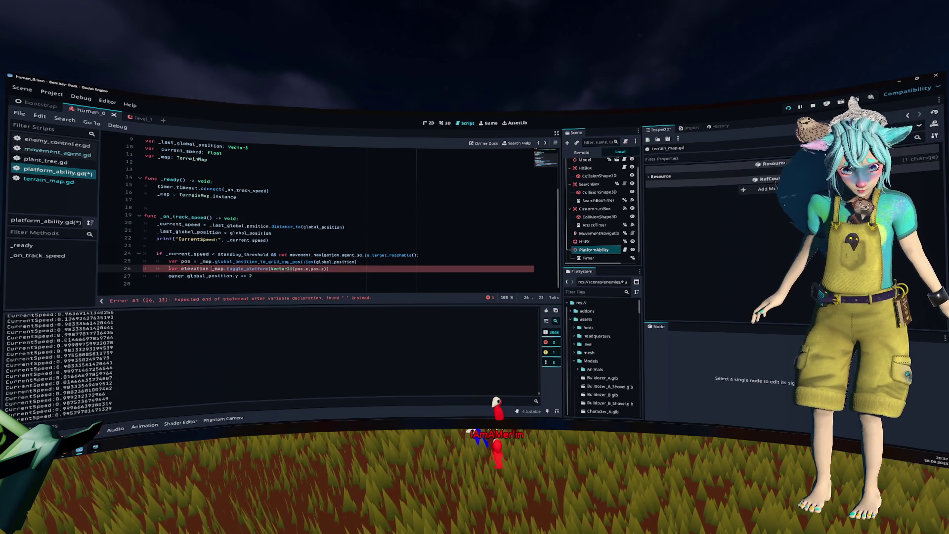
pyautogui.press('Down')
pyautogui.press('End')
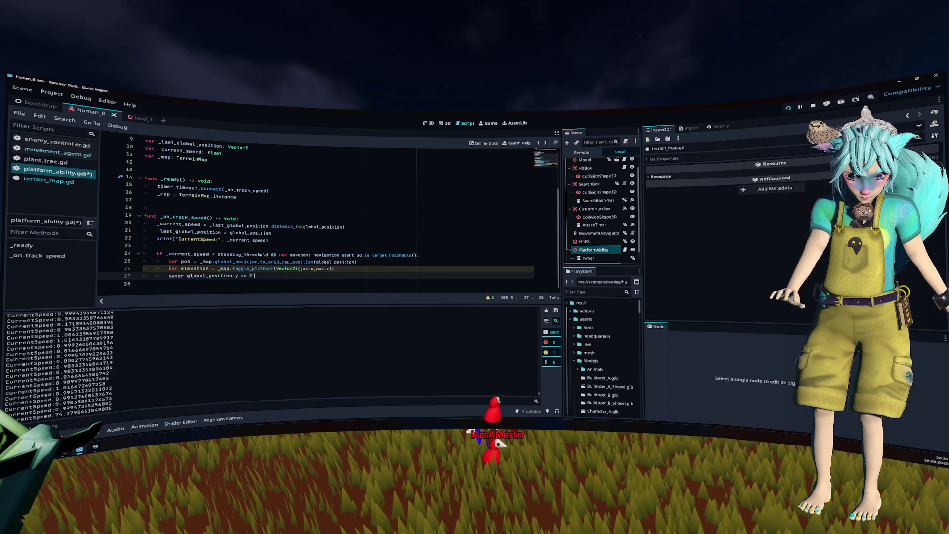
pyautogui.write('* elevation')
pyautogui.click(285, 268)
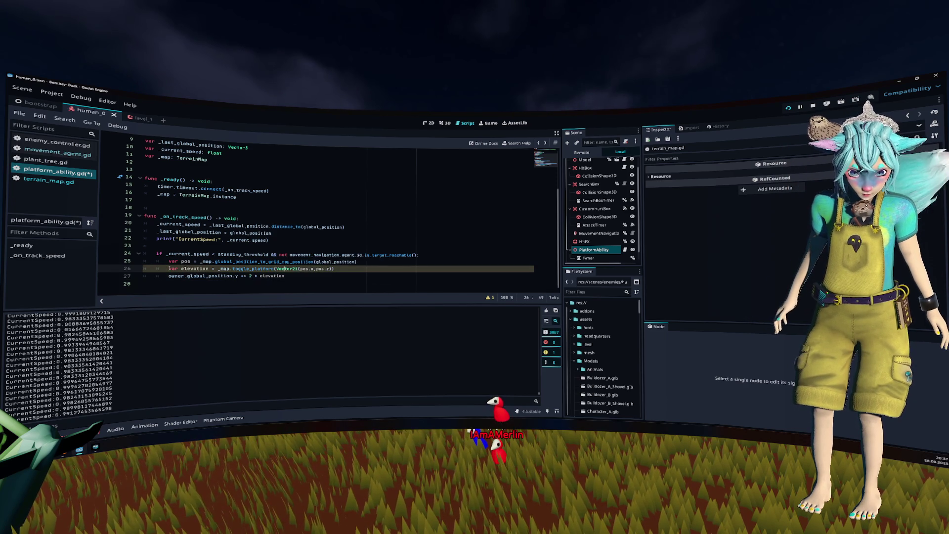
pyautogui.hotkey('ctrl', 's')
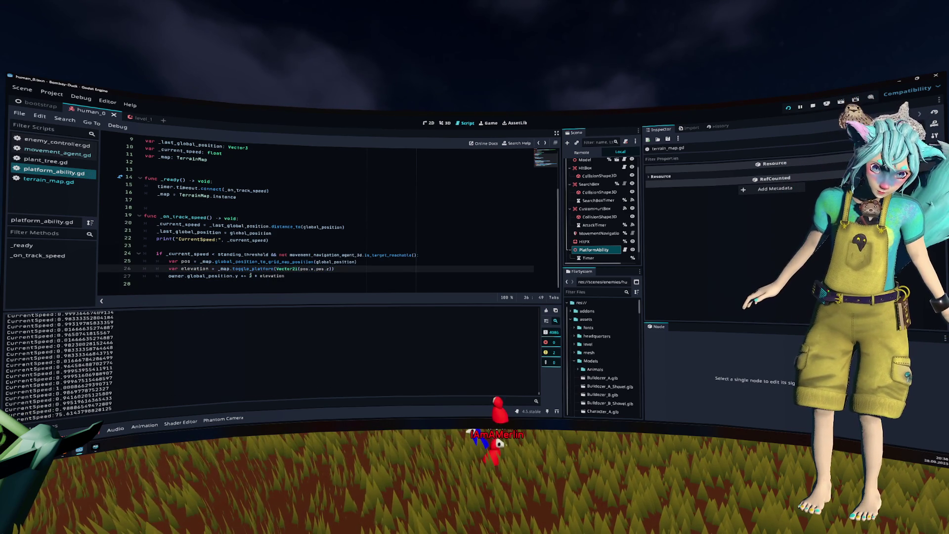
# Remove the 2 * multiplier from line 27 and launch the game.
pyautogui.click(250, 276)
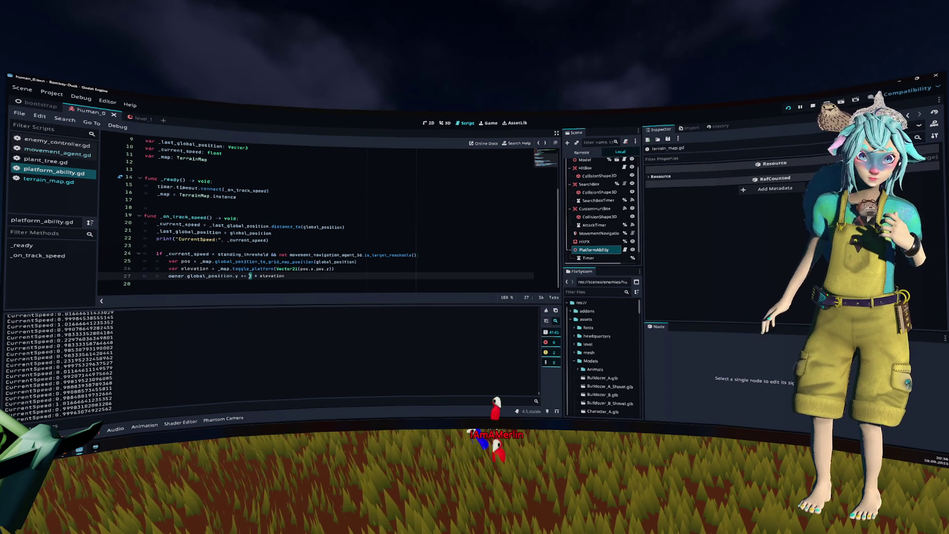
pyautogui.press('Delete')
pyautogui.press('Delete')
pyautogui.press('Delete')
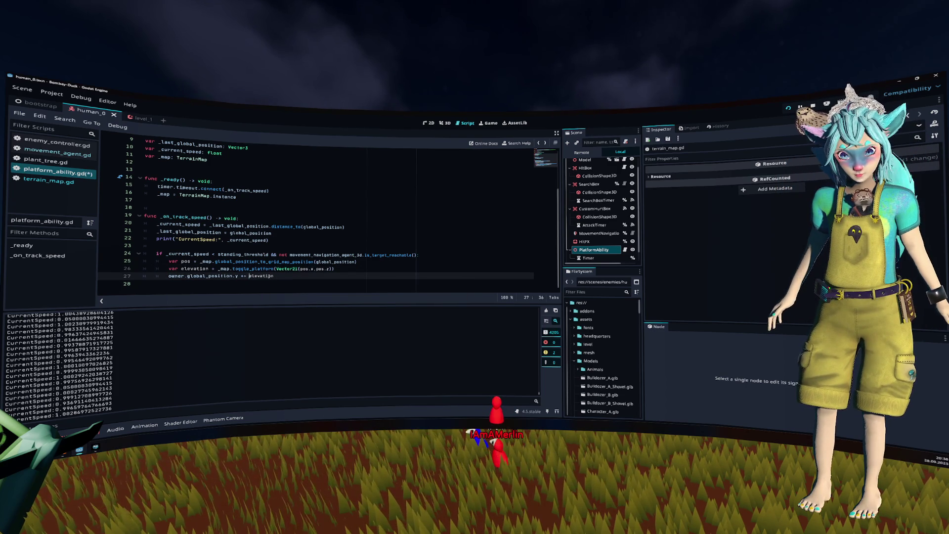
pyautogui.press('F5')
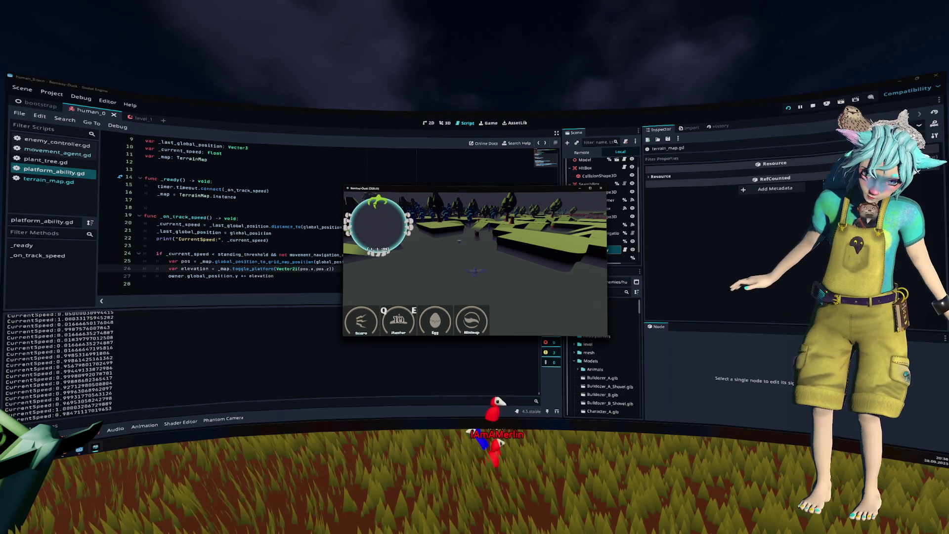
# Stop the game and briefly filter the project files by 'gu', then clear the filter.
pyautogui.press('F8')
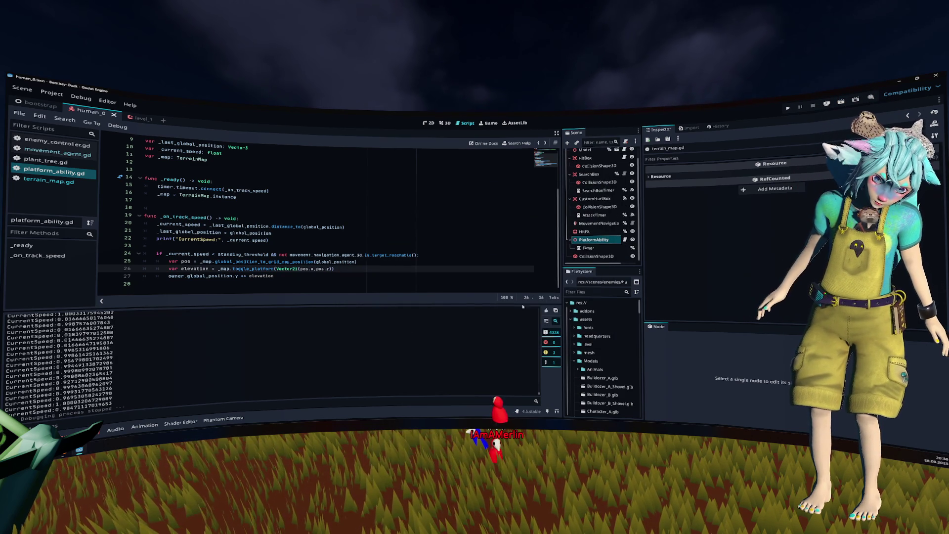
pyautogui.click(322, 227)
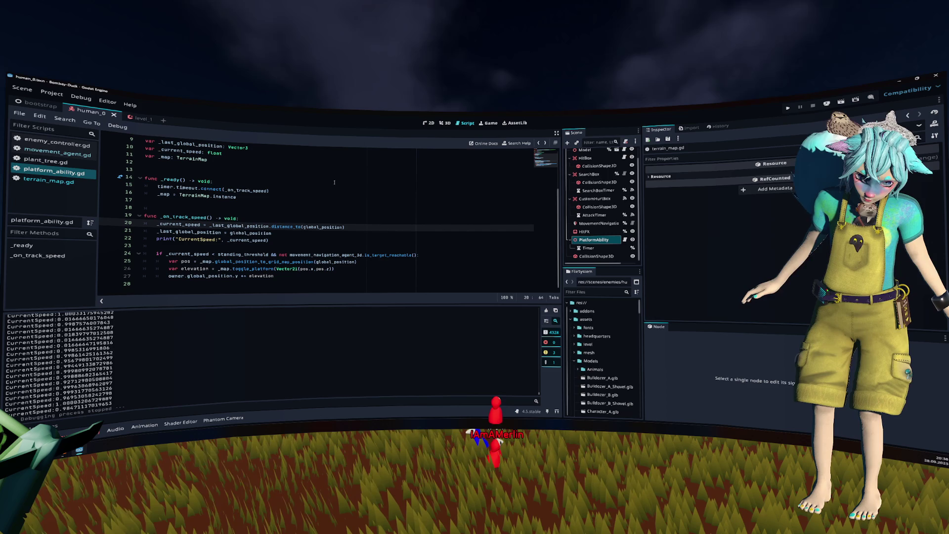
pyautogui.click(590, 292)
pyautogui.write('gu')
pyautogui.press('BackSpace')
pyautogui.press('BackSpace')
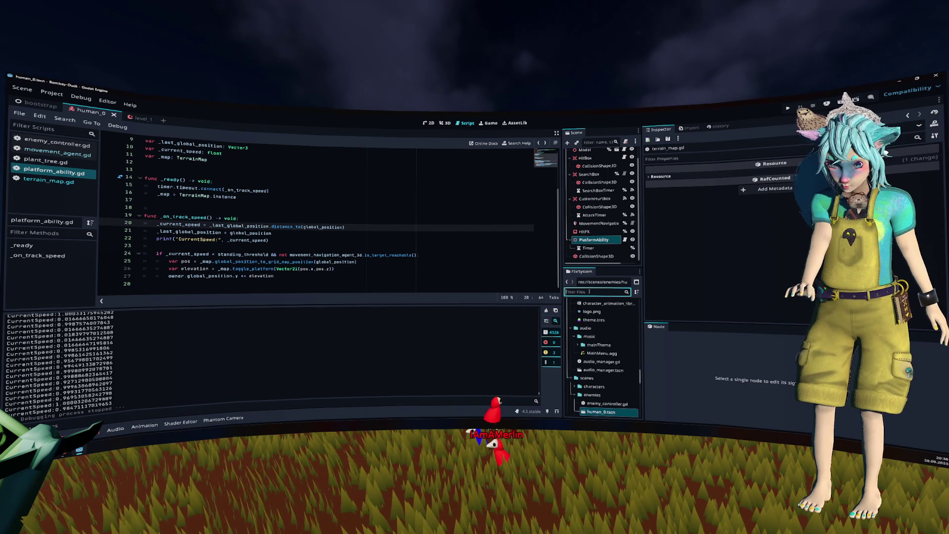
# Run the project, start play from the main menu, swap characters back to Fox, then close the game.
pyautogui.click(787, 108)
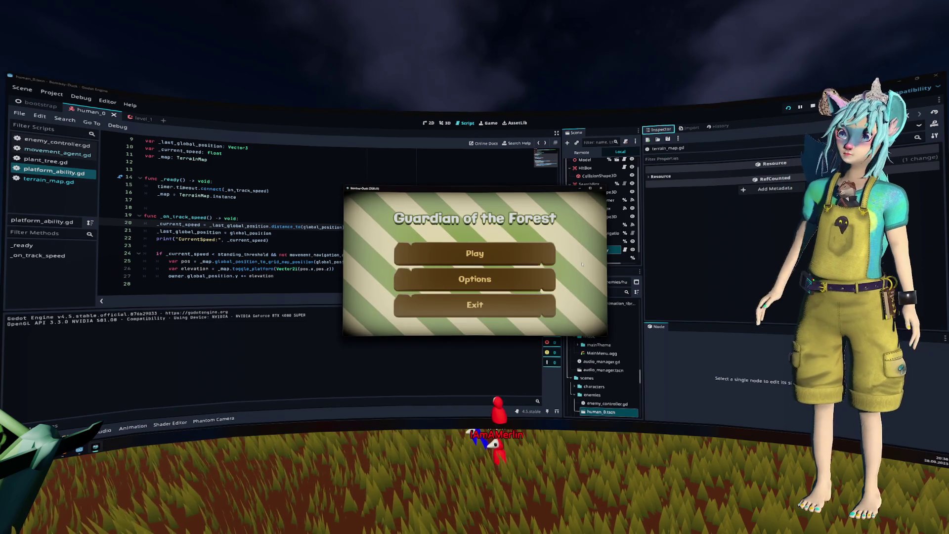
pyautogui.press('Return')
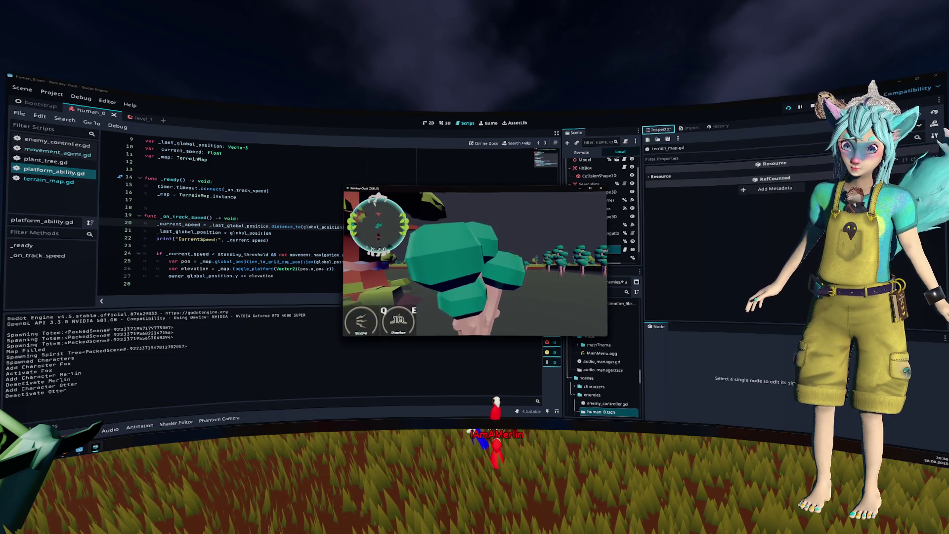
pyautogui.press('Tab')
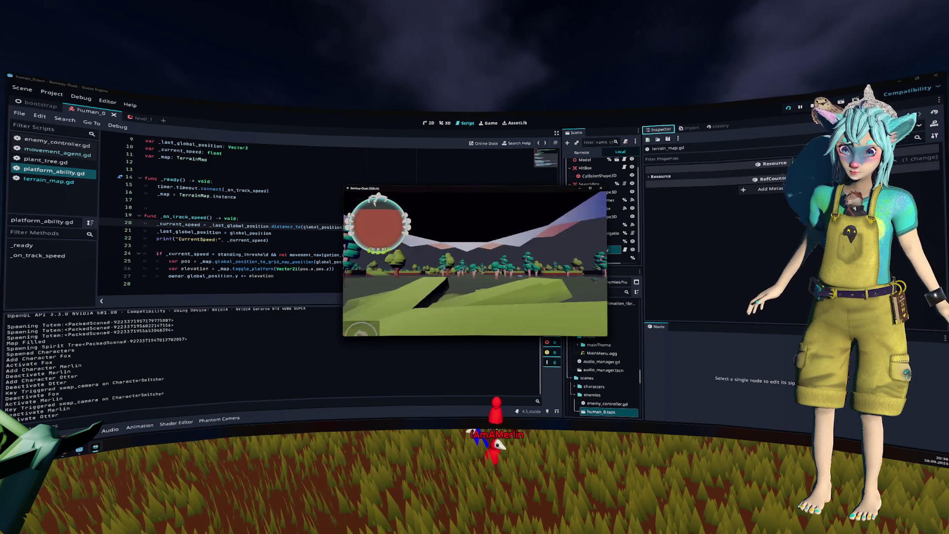
pyautogui.press('Tab')
pyautogui.press('Tab')
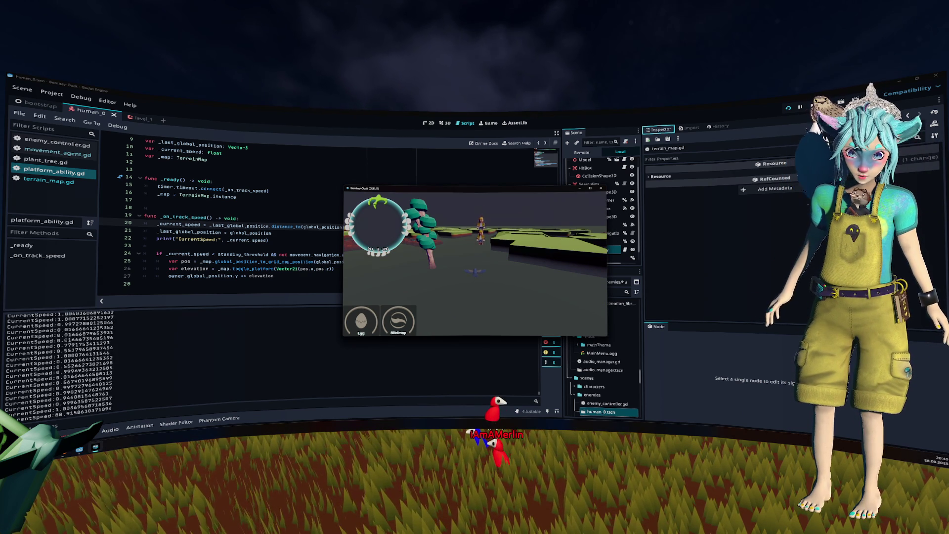
pyautogui.press('F8')
pyautogui.click(475, 262)
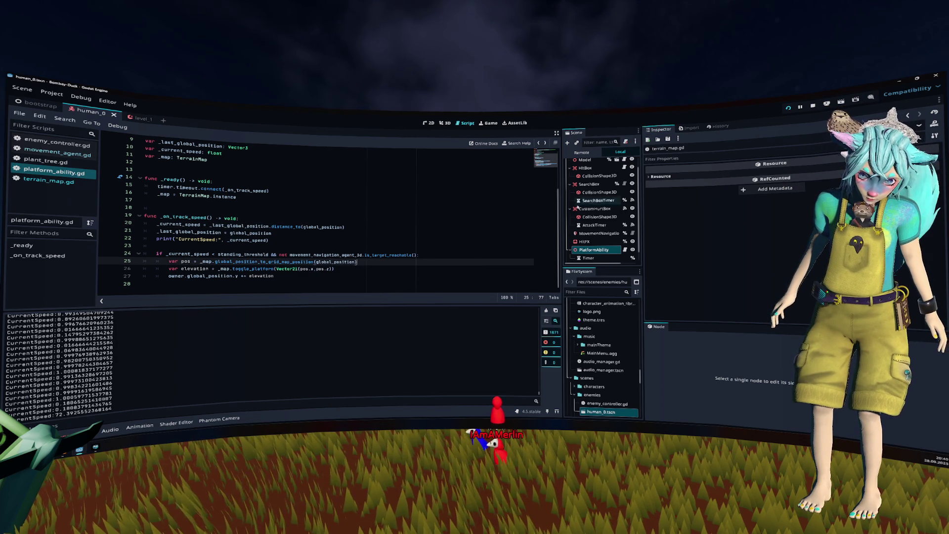
# Set the PlatformAbility Timer's Wait Time to 3.0 and run the game.
pyautogui.click(604, 252)
pyautogui.click(605, 257)
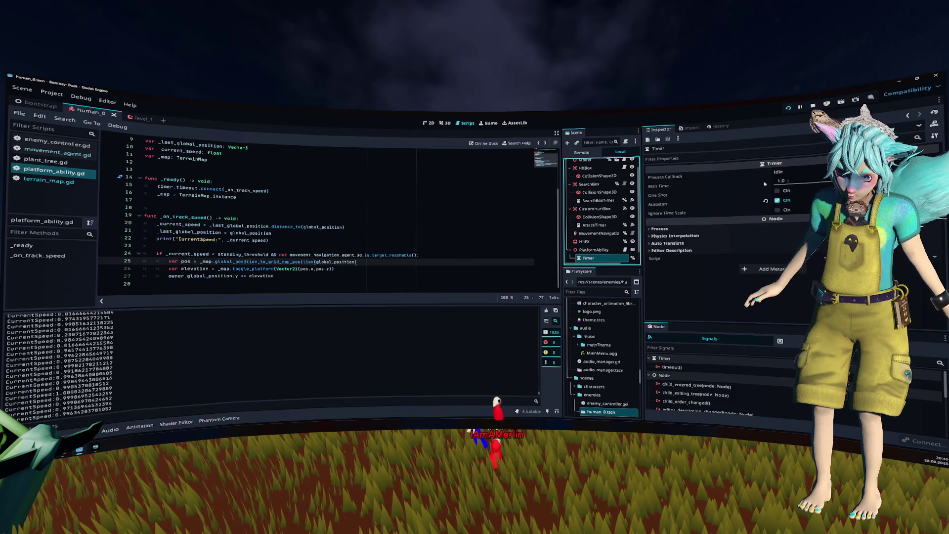
pyautogui.click(783, 181)
pyautogui.write('5')
pyautogui.press('Return')
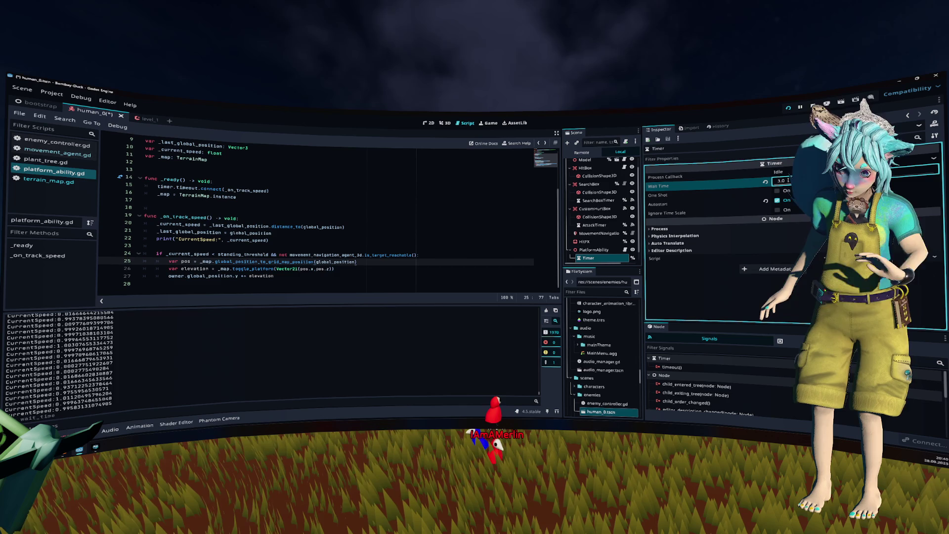
pyautogui.press('F5')
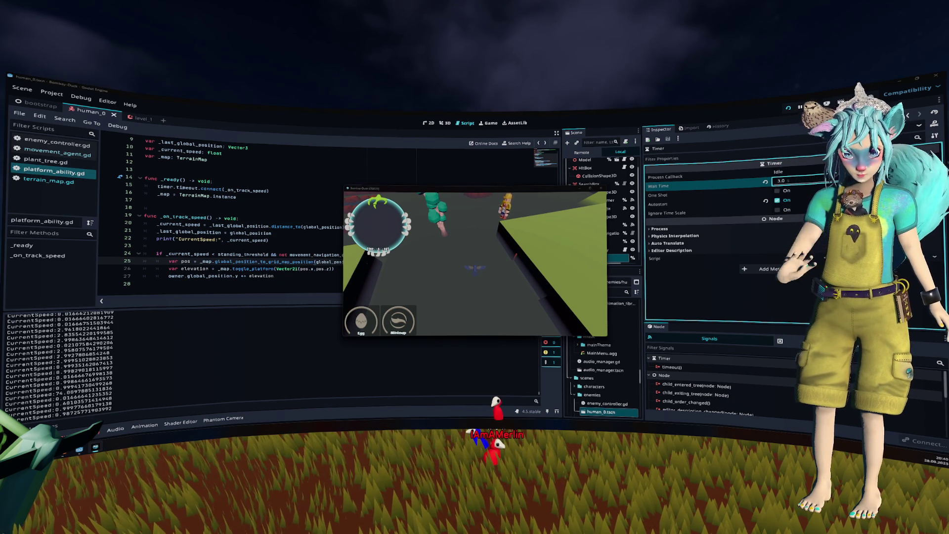
# Delete the print("CurrentSpeed:"...) line from _on_track_speed and clear the output log.
pyautogui.click(475, 264)
pyautogui.scroll(3, 402, 271)
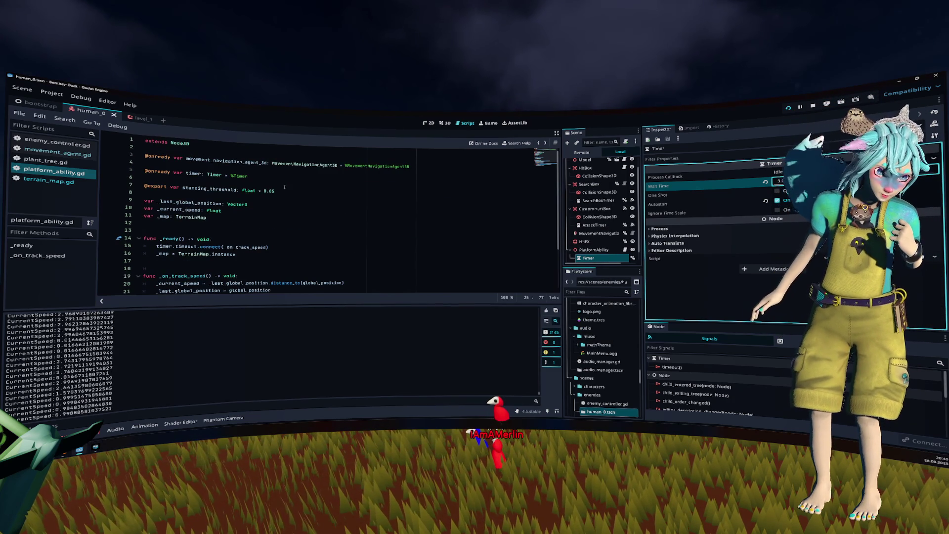
pyautogui.moveTo(275, 191); pyautogui.dragTo(270, 191)
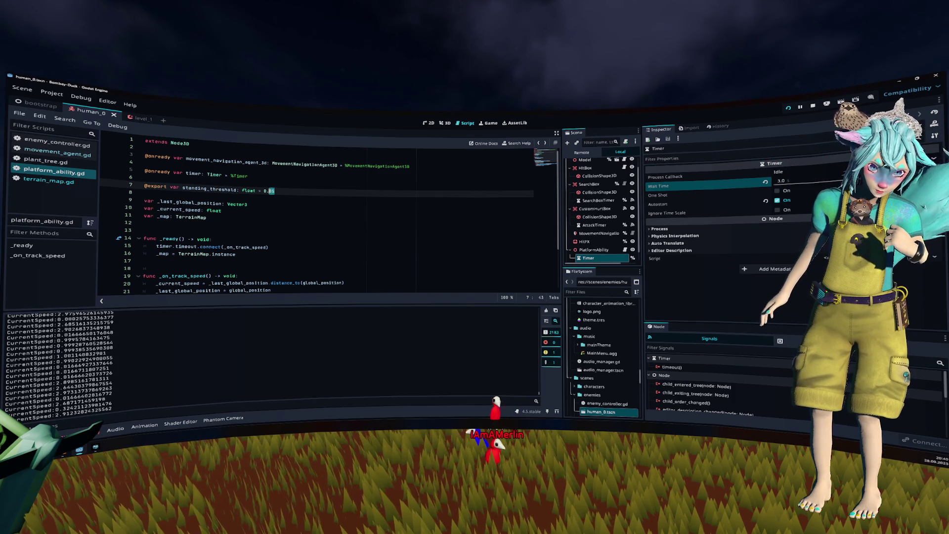
pyautogui.scroll(-3, 379, 250)
pyautogui.click(379, 250)
pyautogui.click(341, 233)
pyautogui.hotkey('shift', 'Down')
pyautogui.press('BackSpace')
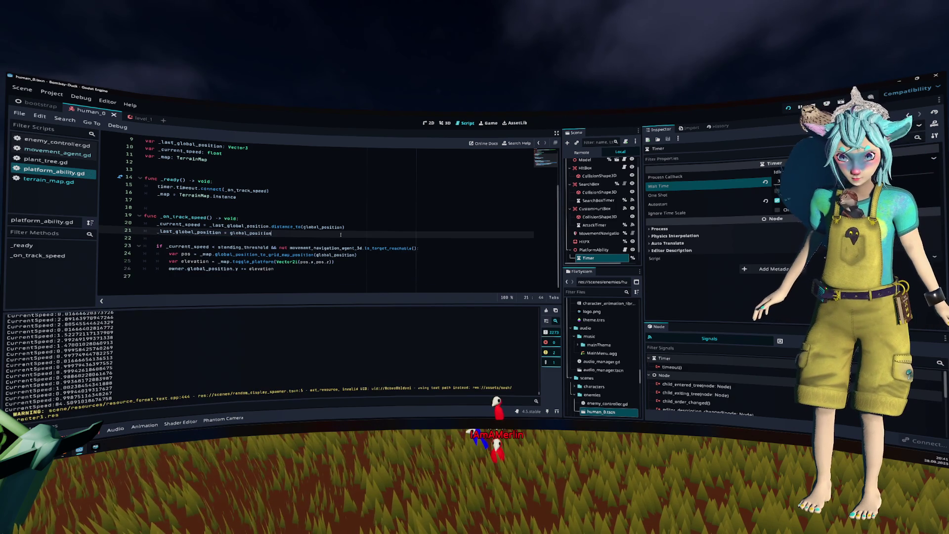
pyautogui.click(546, 310)
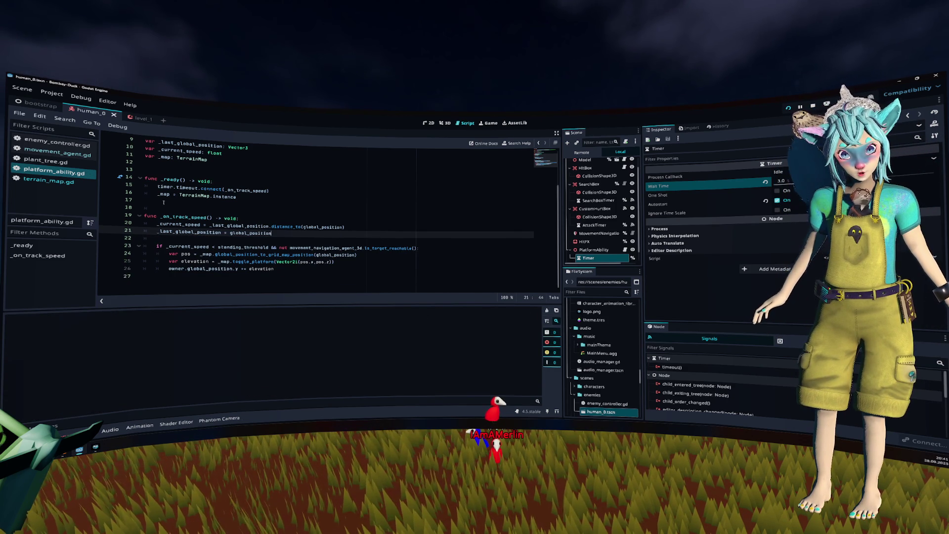
# Open movement_agent.gd and hide the output panel to see its full _physics_process code.
pyautogui.click(57, 154)
pyautogui.moveTo(305, 236)
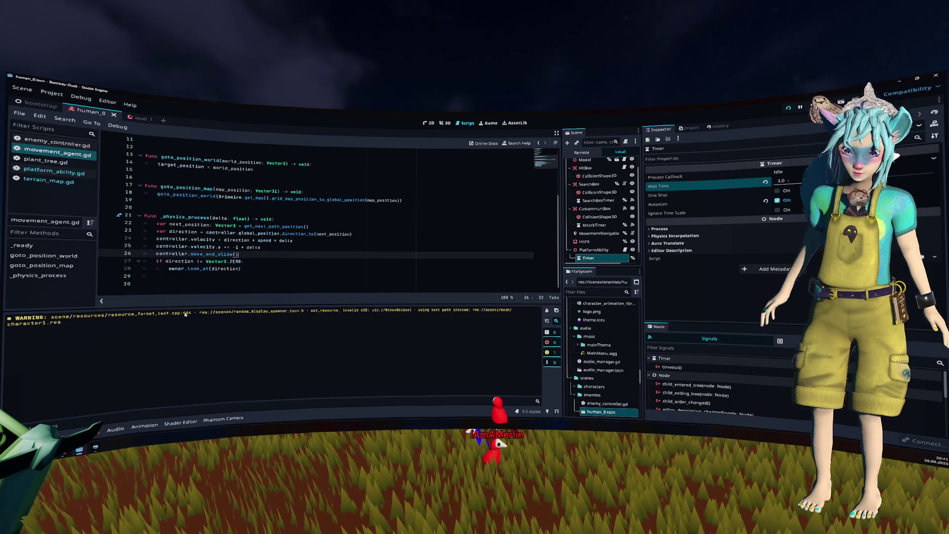
pyautogui.click(48, 422)
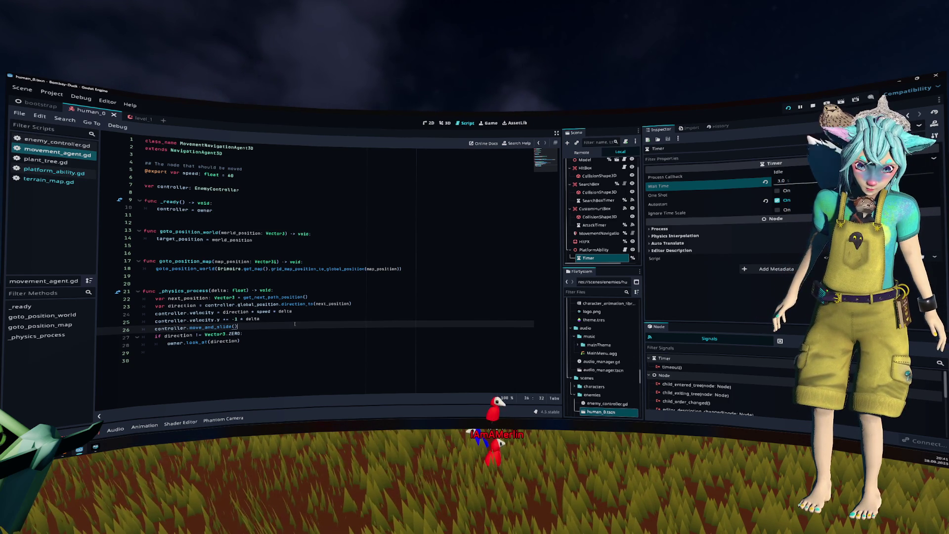
# Highlight where next_position is used in movement_agent.gd, then return to platform_ability.gd.
pyautogui.doubleClick(332, 303)
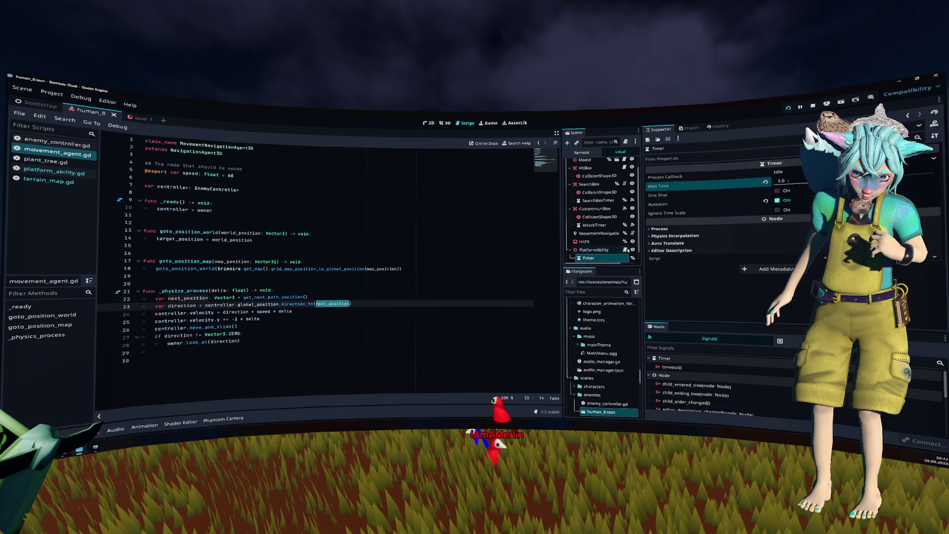
pyautogui.click(625, 250)
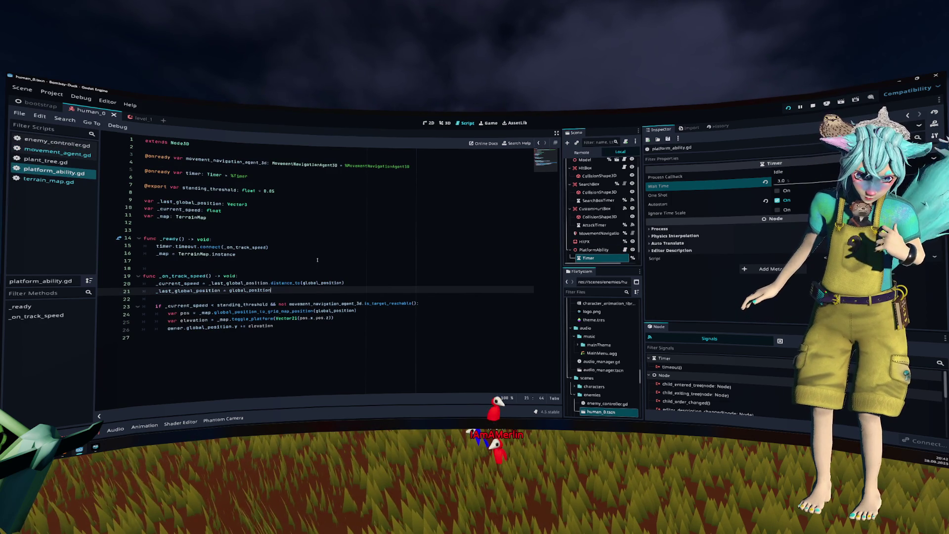
# Start a new line under the elevation raise referencing movement_navigation_agent_3d.target_position.
pyautogui.doubleClick(262, 162)
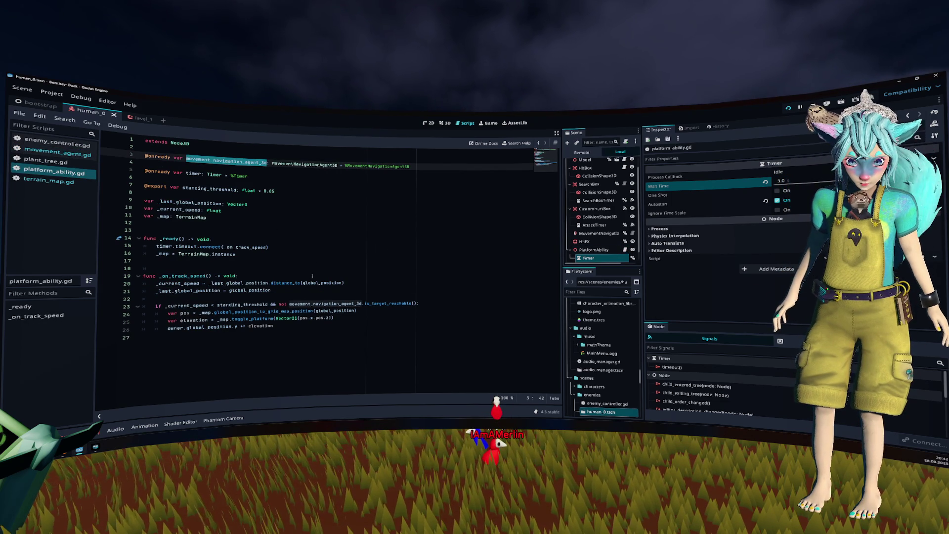
pyautogui.doubleClick(209, 320)
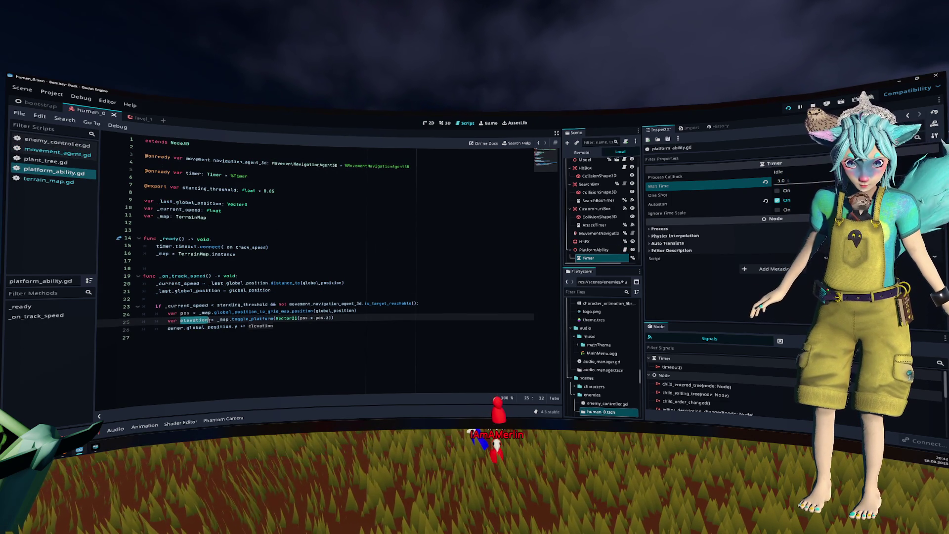
pyautogui.click(310, 331)
pyautogui.press('Return')
pyautogui.write('movement_navigation_agent_3d.')
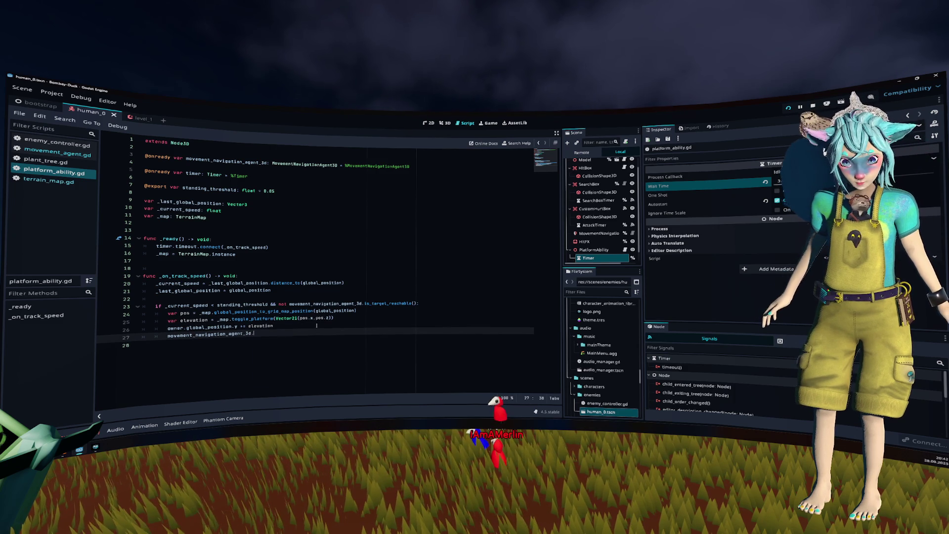
pyautogui.write('target_position =')
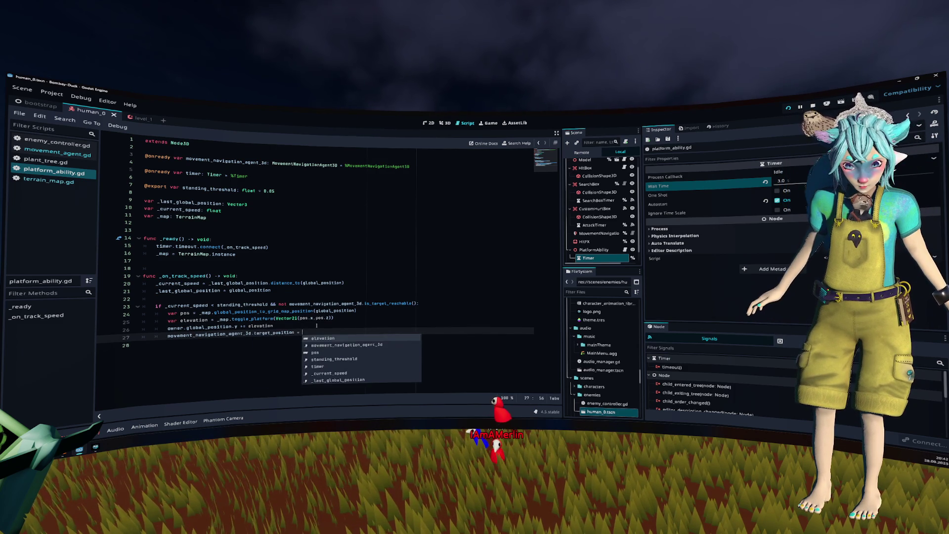
pyautogui.press('Escape')
pyautogui.press('Home')
pyautogui.hotkey('ctrl', 'shift', 'Right')
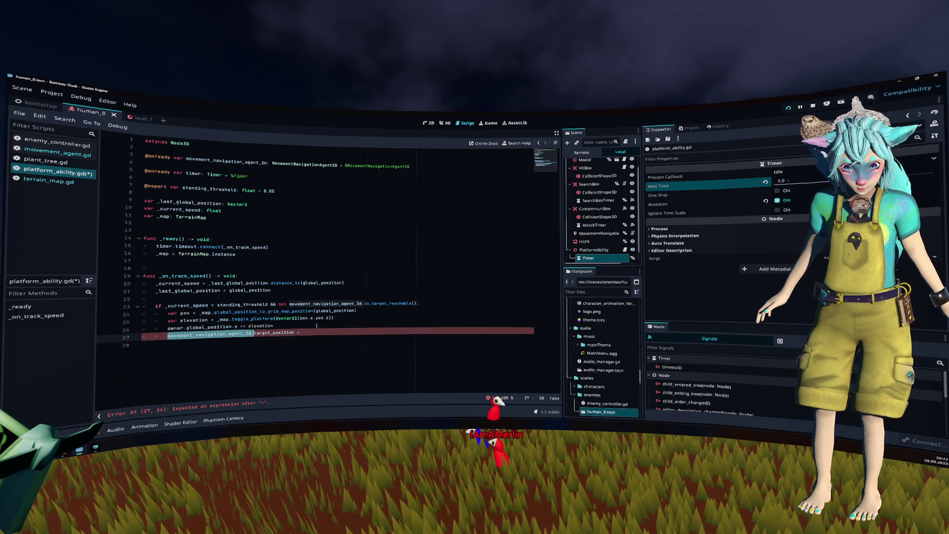
pyautogui.press('Right')
pyautogui.press('Right')
pyautogui.hotkey('shift', 'End')
# Write 'movement_navigation_agent_3d.target_position = movement_navigation_agent_3d.target_position' and save platform_ability.gd.
pyautogui.write('r')
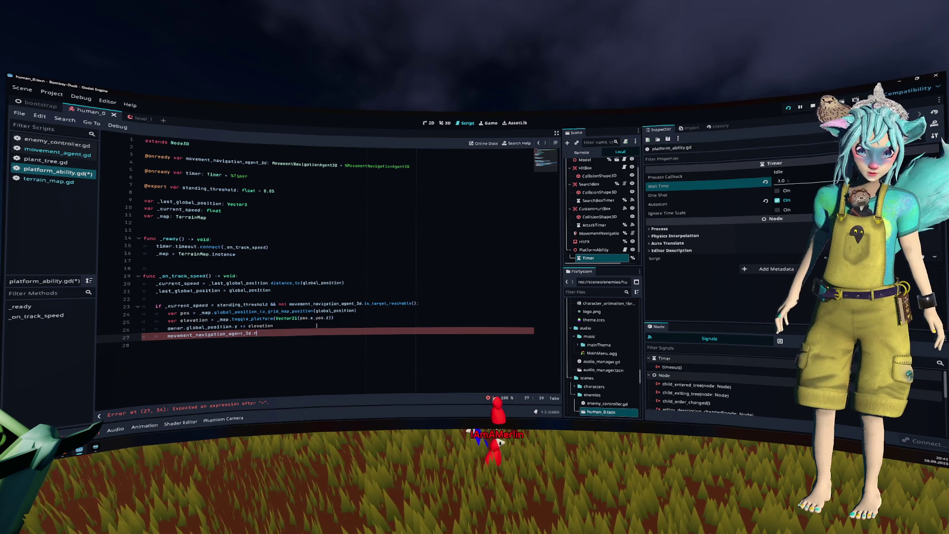
pyautogui.write('eca')
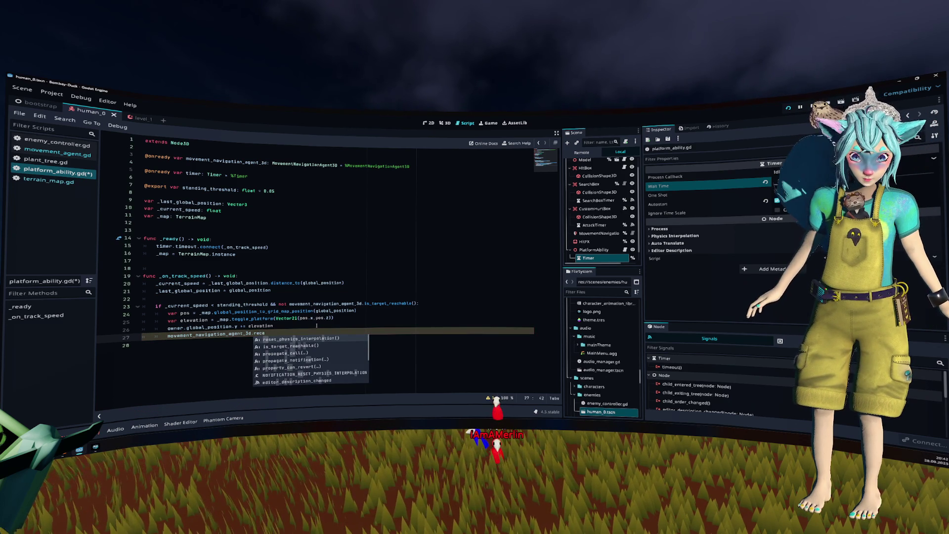
pyautogui.press('BackSpace')
pyautogui.press('BackSpace')
pyautogui.press('BackSpace')
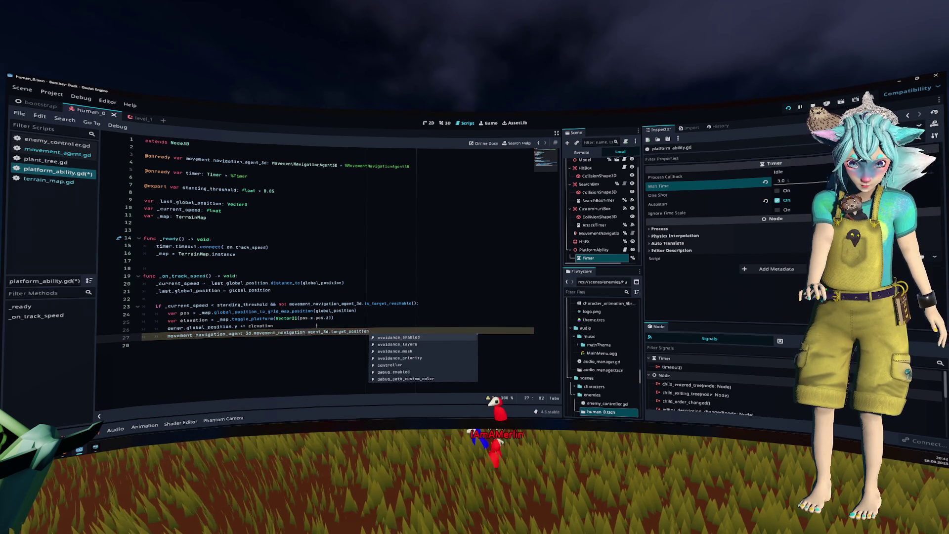
pyautogui.press('Down')
pyautogui.press('Down')
pyautogui.press('Down')
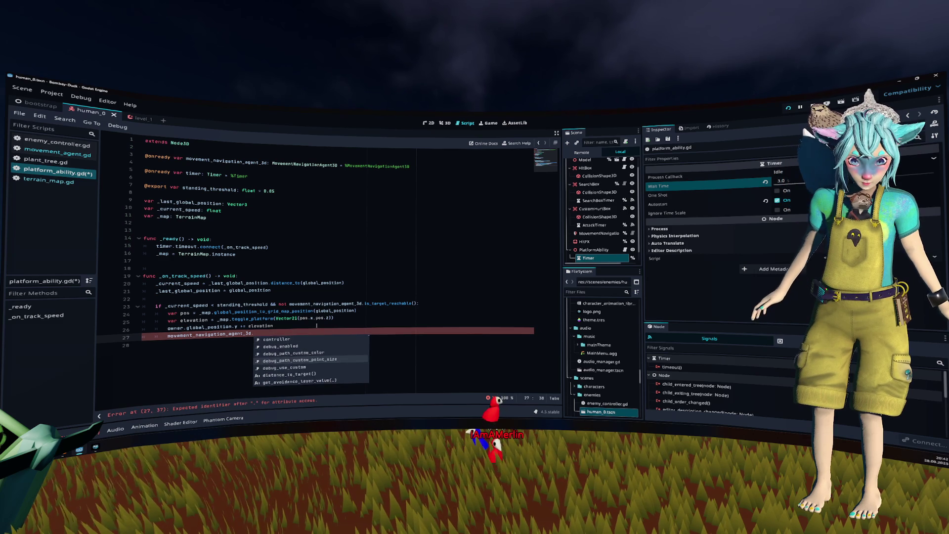
pyautogui.press('Up')
pyautogui.press('Up')
pyautogui.press('Up')
pyautogui.press('Down')
pyautogui.press('Down')
pyautogui.press('Down')
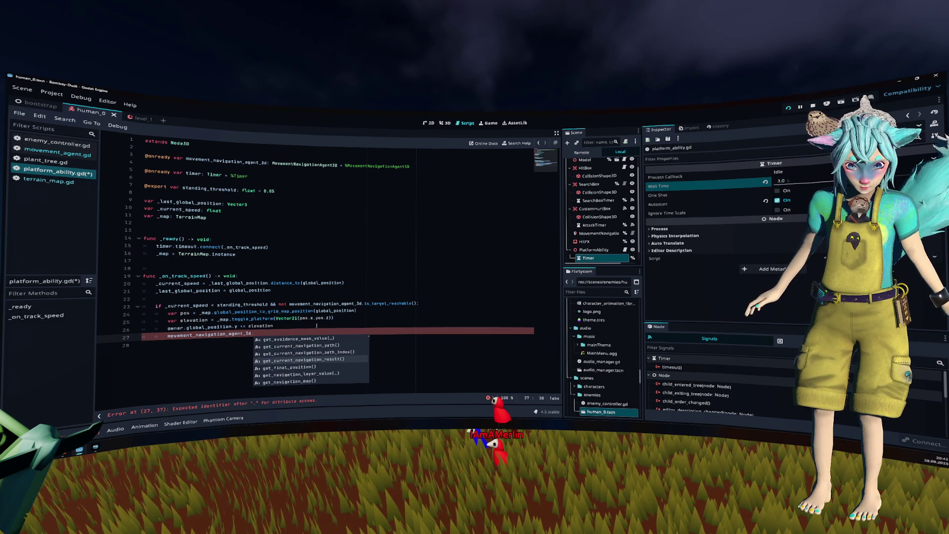
pyautogui.write('updat')
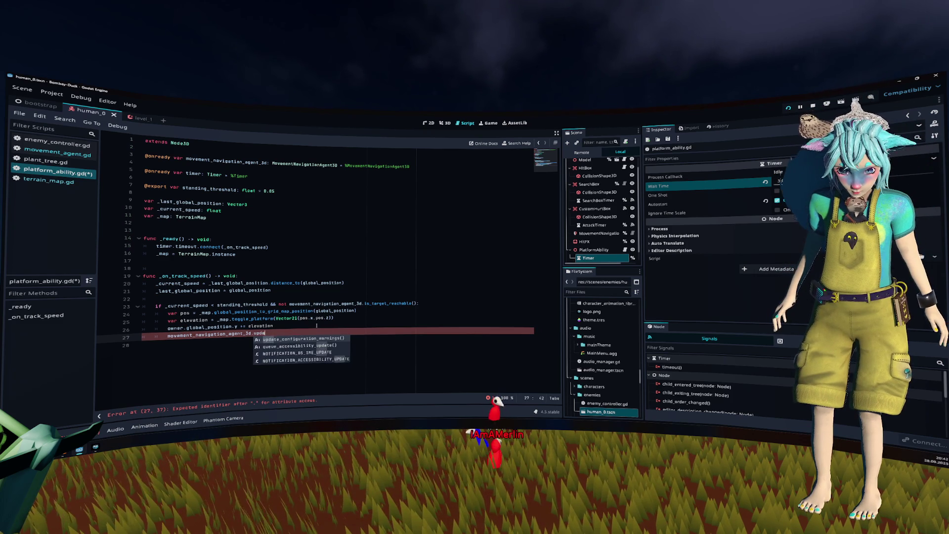
pyautogui.press('BackSpace')
pyautogui.press('BackSpace')
pyautogui.press('BackSpace')
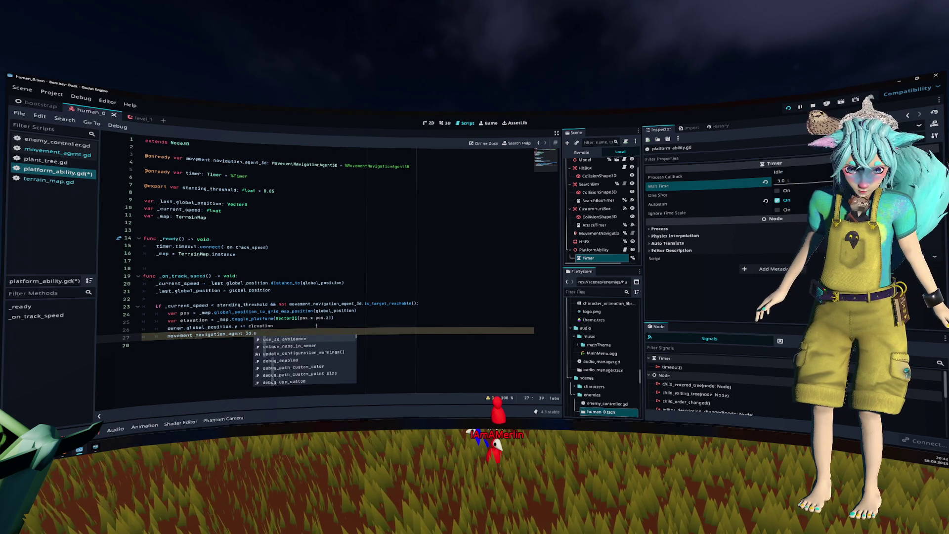
pyautogui.write('v')
pyautogui.press('BackSpace')
pyautogui.write('targ')
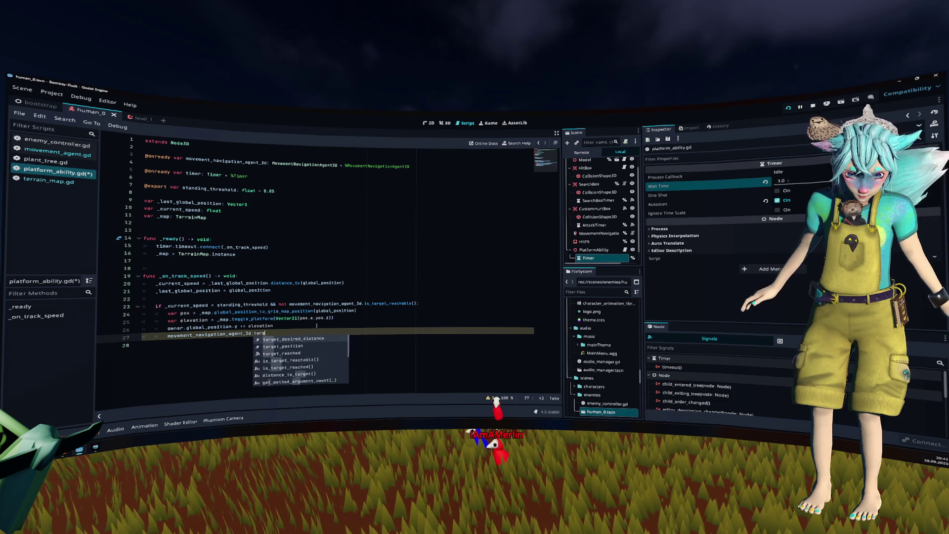
pyautogui.write('et_position = movement_navigation_agent_3d.target_position')
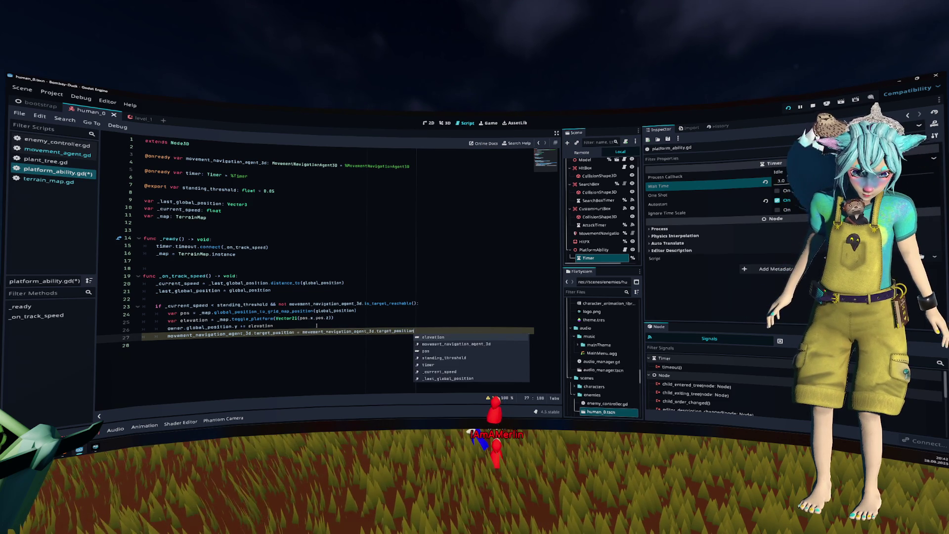
pyautogui.hotkey('ctrl', 's')
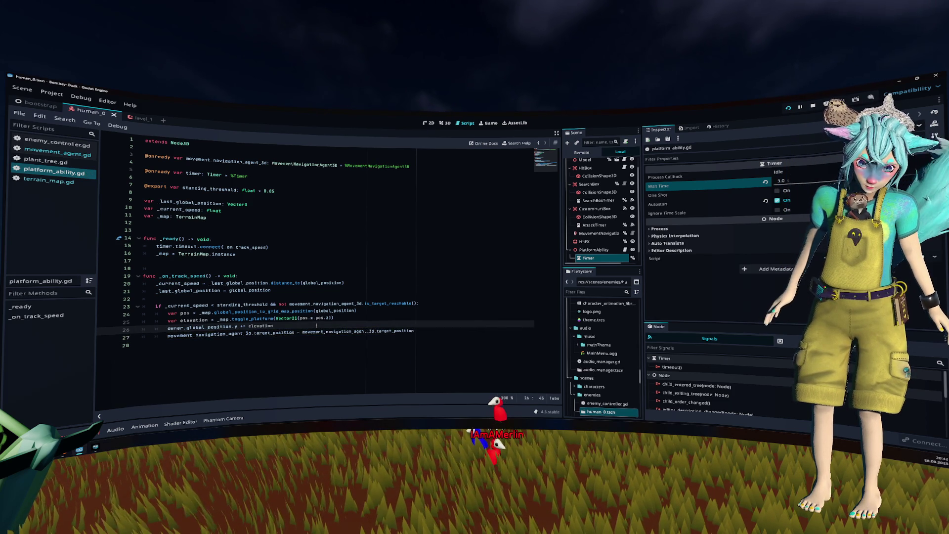
# Add a '# Recalculate path' comment above the assignment and enable Debug > Visible Navigation.
pyautogui.hotkey('ctrl', 'shift', 'Return')
pyautogui.write('Re')
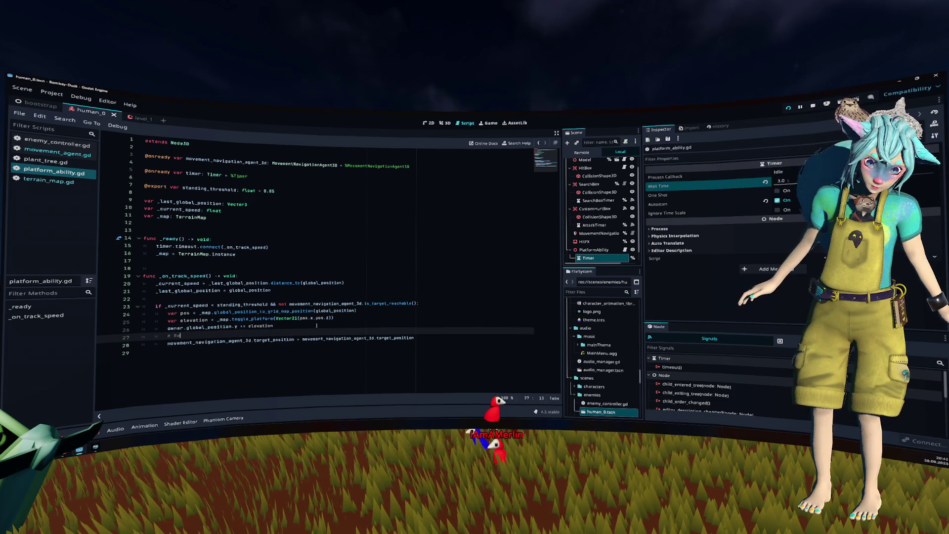
pyautogui.write('calculate path')
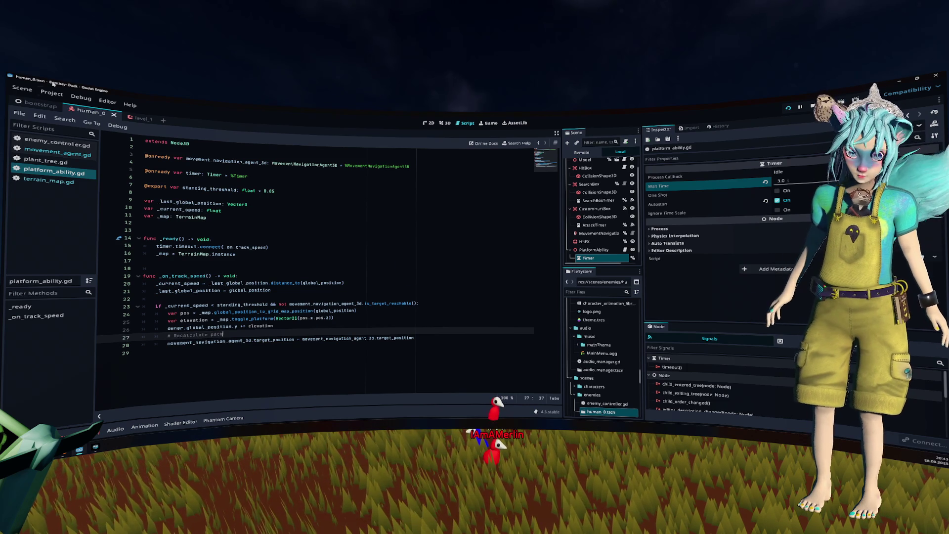
pyautogui.click(80, 97)
pyautogui.click(127, 157)
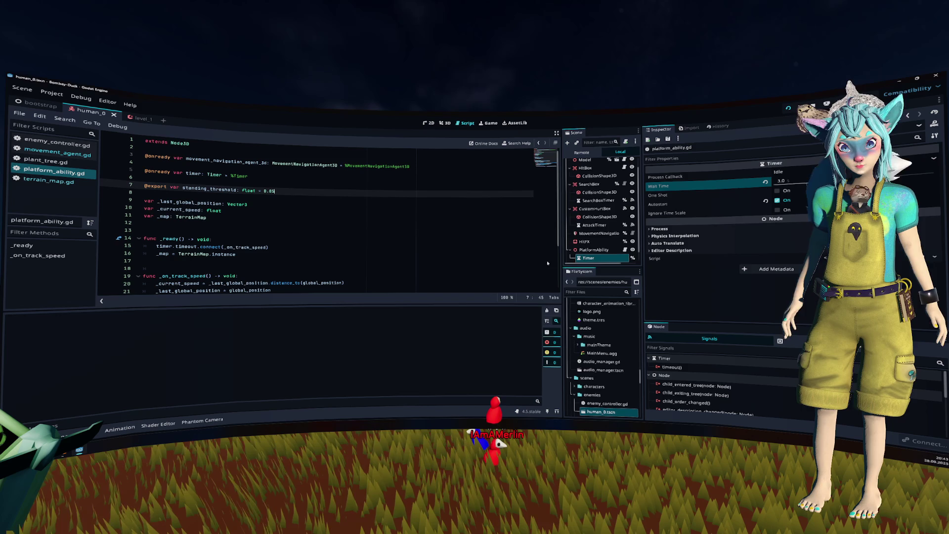
# Run the project with F5 and switch the game camera to the top-down view.
pyautogui.press('F5')
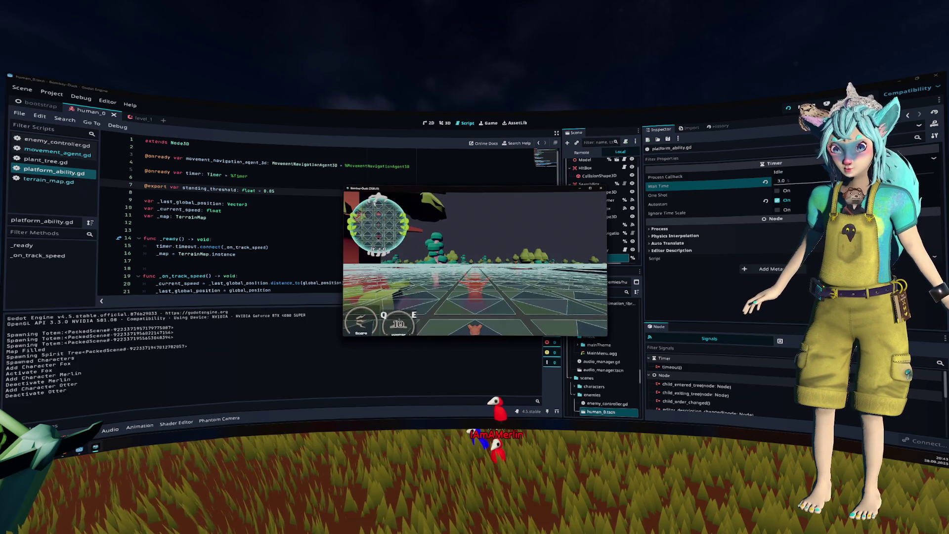
pyautogui.press('c')
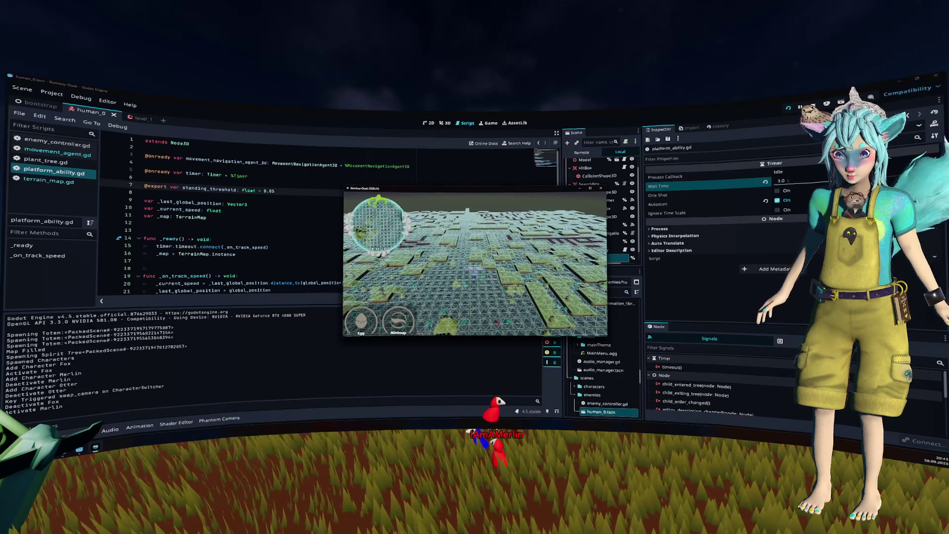